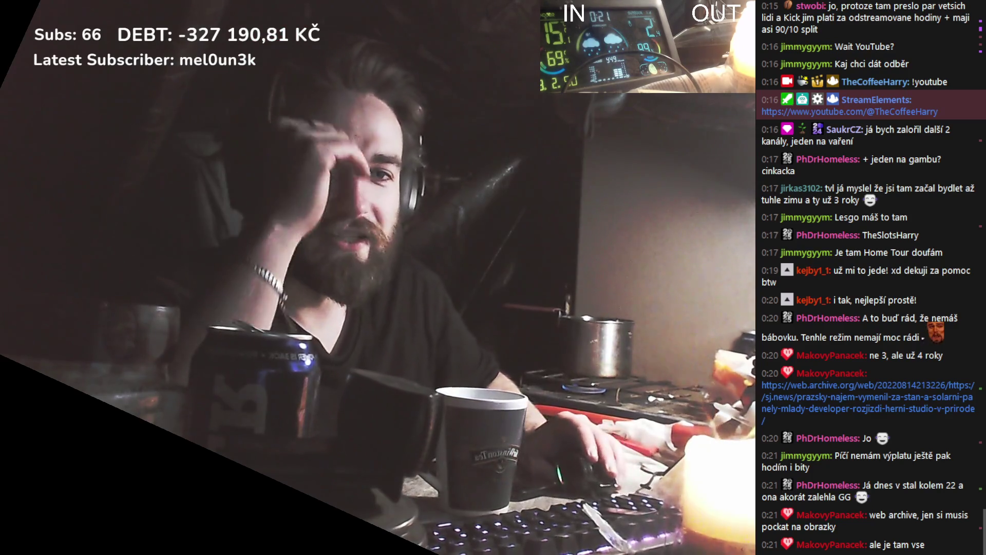
Skim the archived sj.news article, then open a new blank tab beside it.
scroll(307, 259, up, 10)
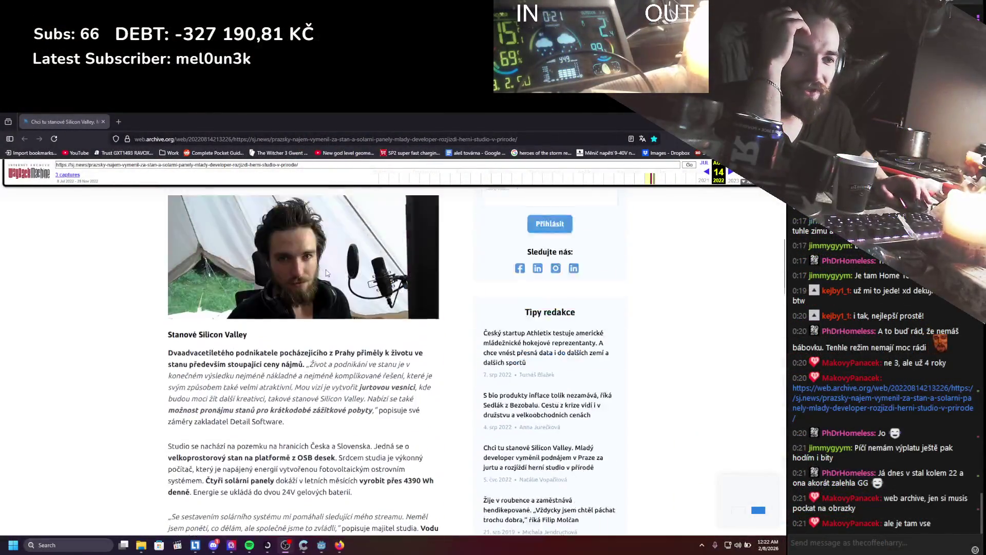
scroll(285, 262, down, 3)
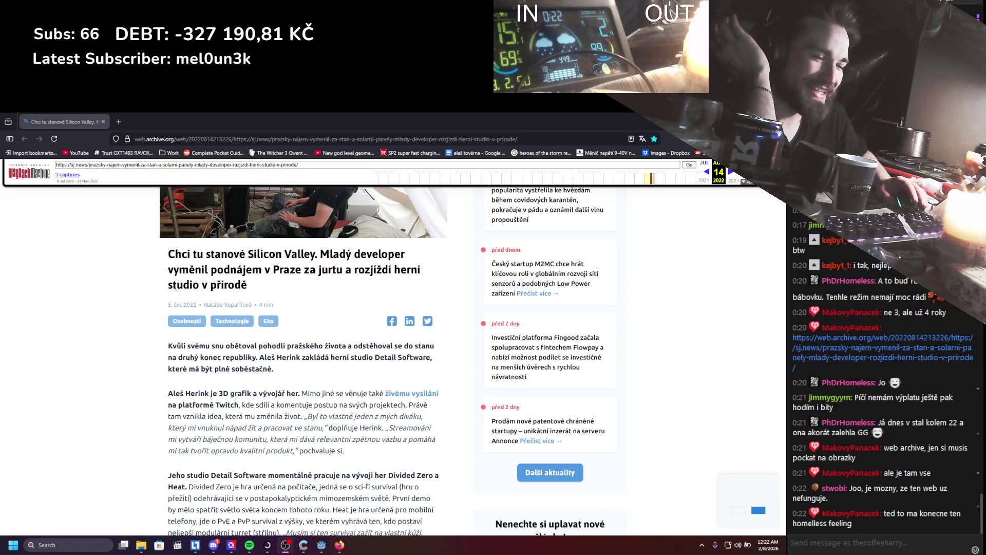
scroll(195, 324, up, 3)
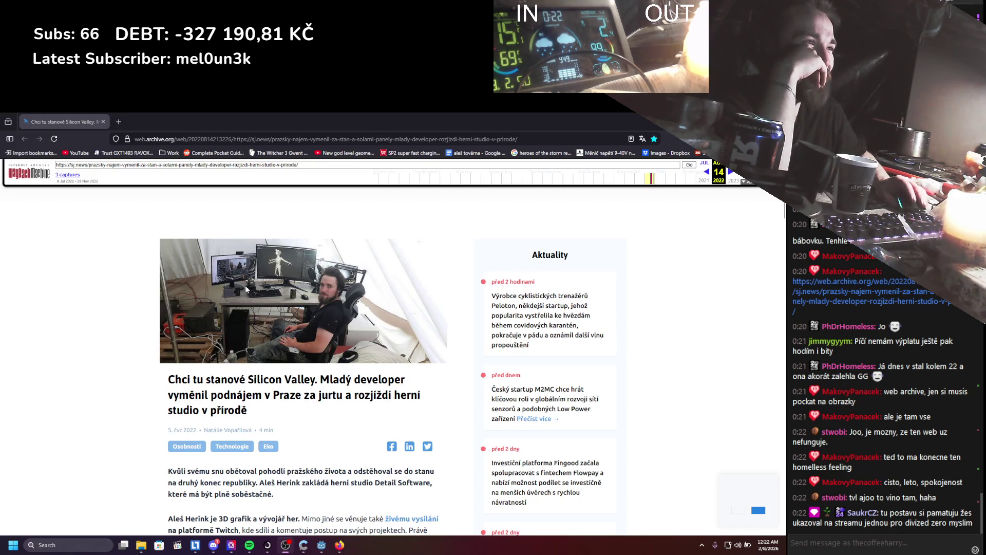
scroll(244, 288, down, 3)
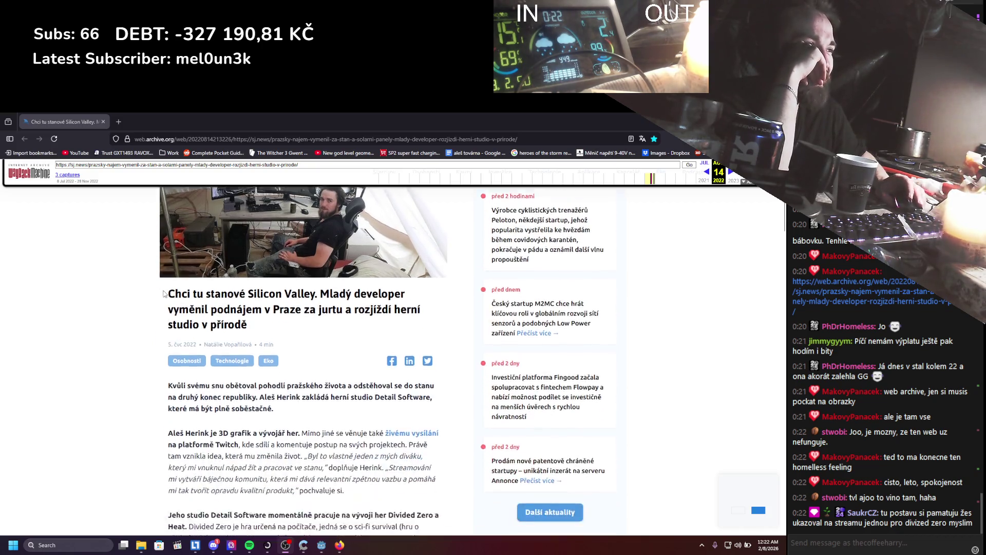
scroll(162, 290, down, 5)
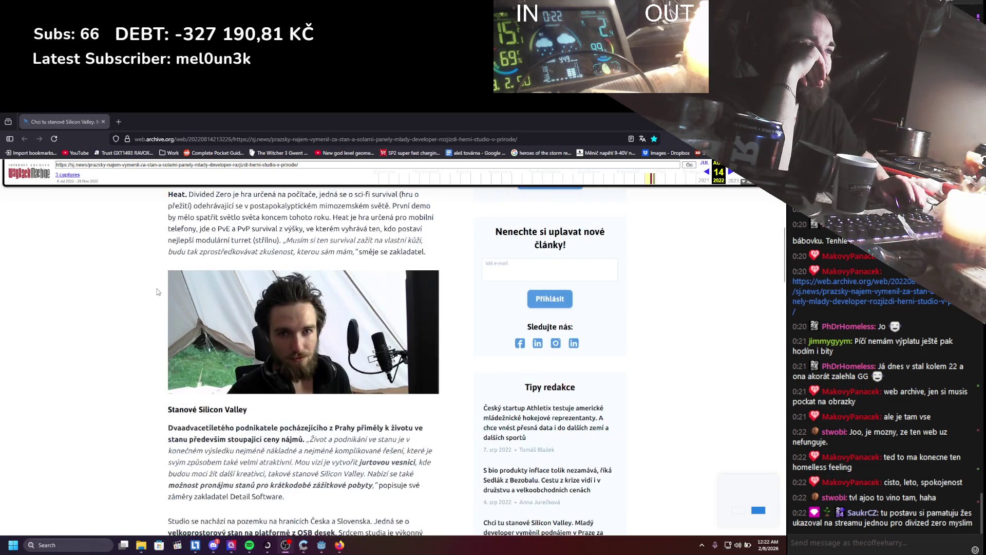
scroll(158, 292, down, 1)
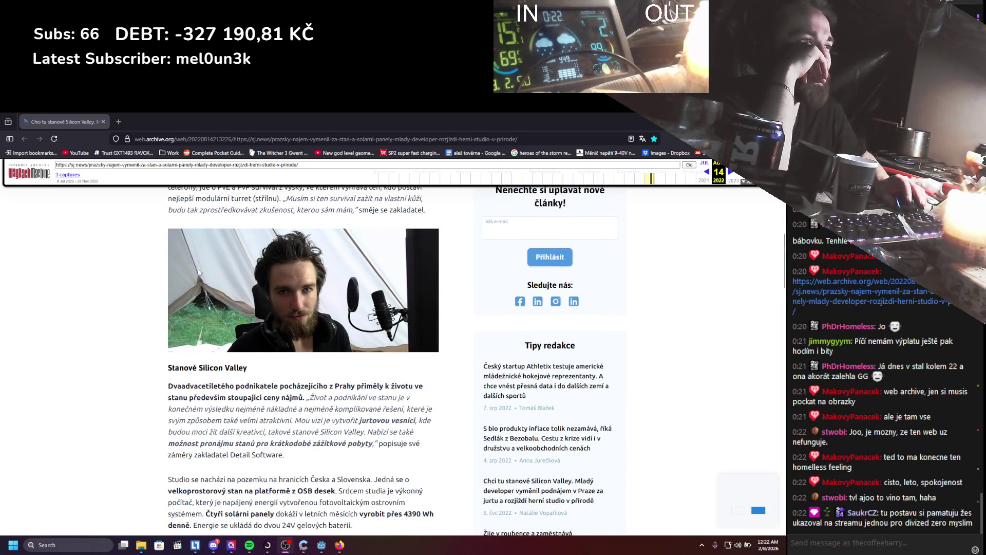
scroll(154, 285, down, 2)
scroll(123, 284, up, 1)
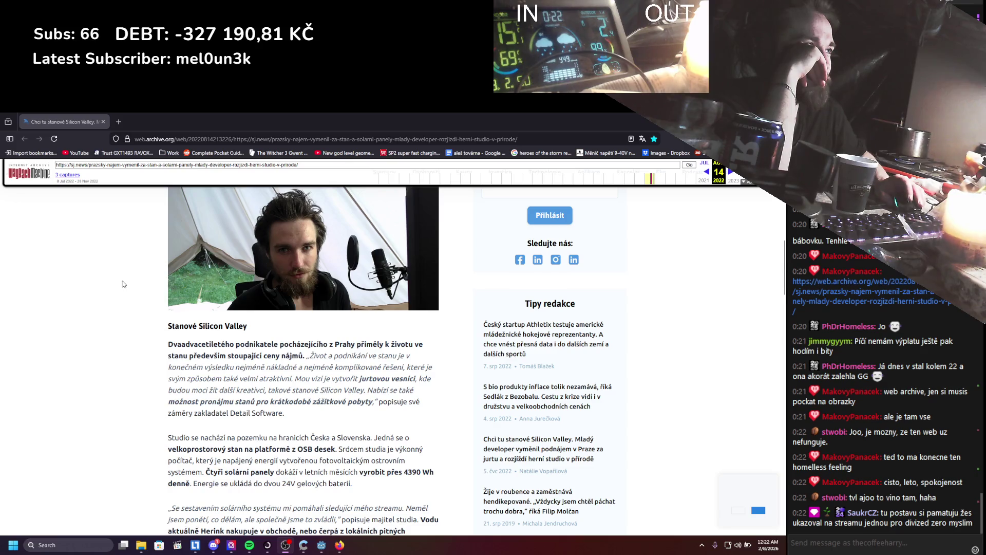
scroll(123, 284, down, 5)
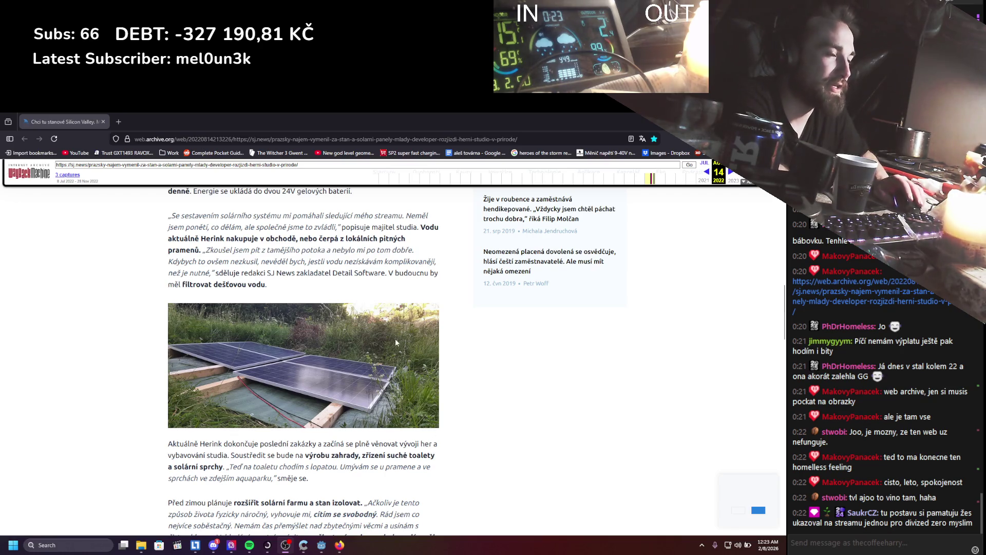
scroll(396, 342, down, 10)
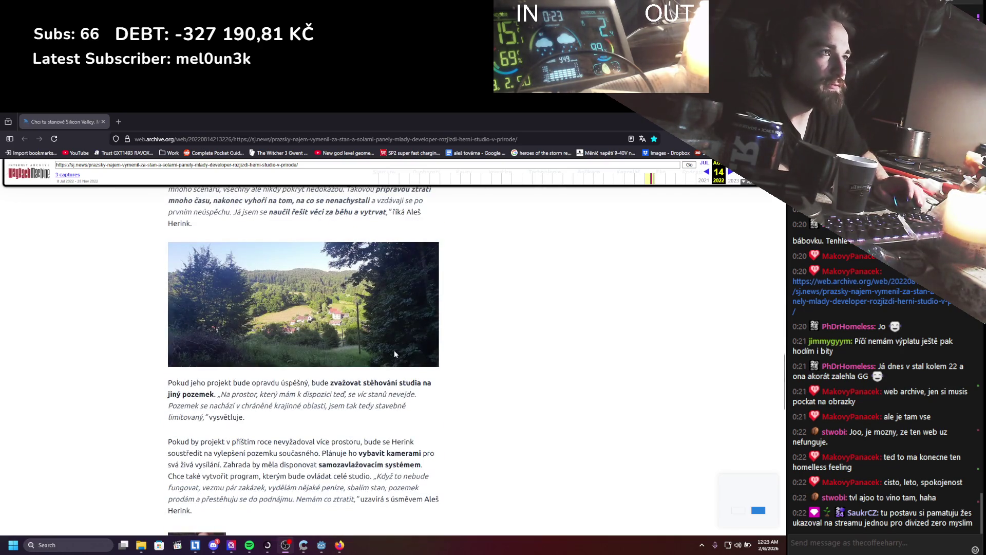
scroll(394, 353, down, 3)
scroll(394, 353, down, 5)
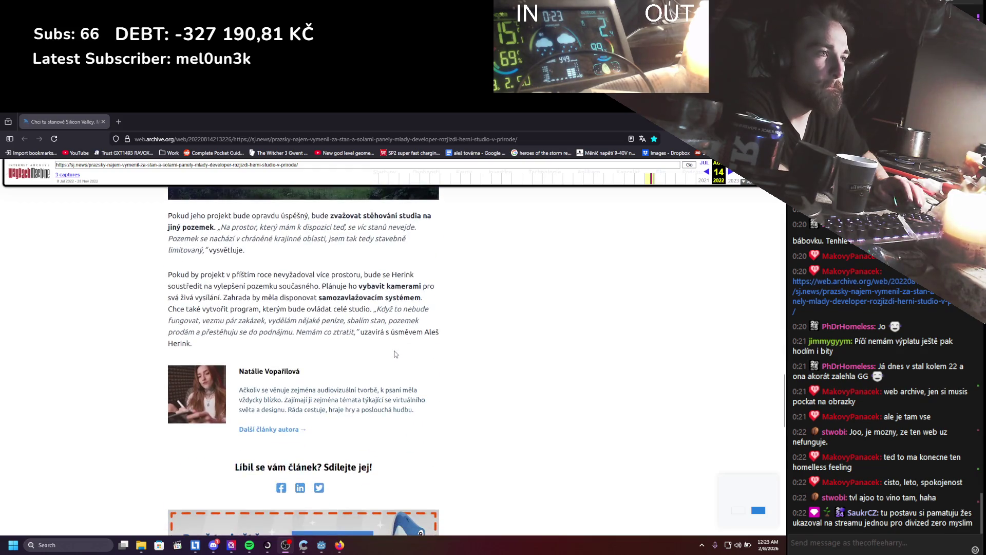
scroll(396, 353, up, 7)
scroll(445, 418, up, 15)
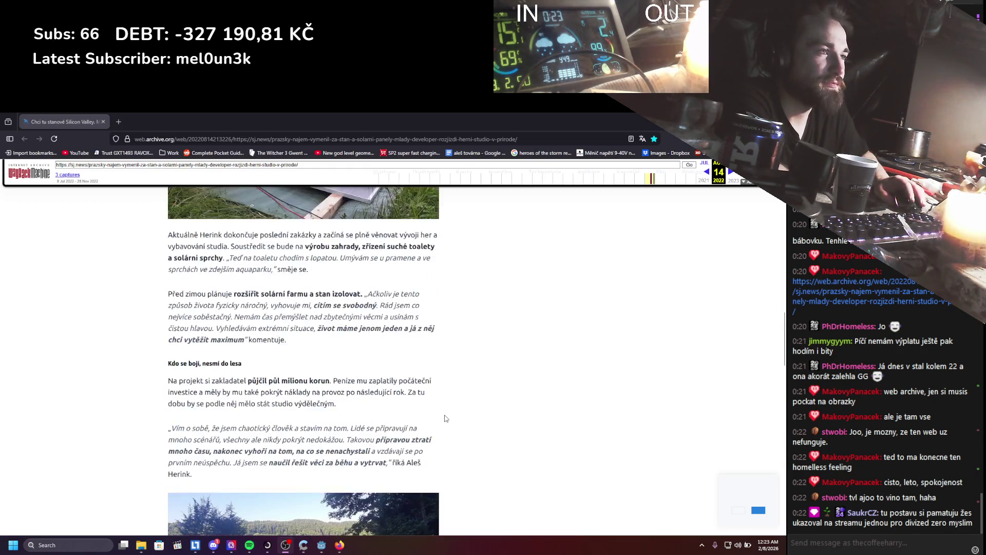
scroll(445, 416, up, 5)
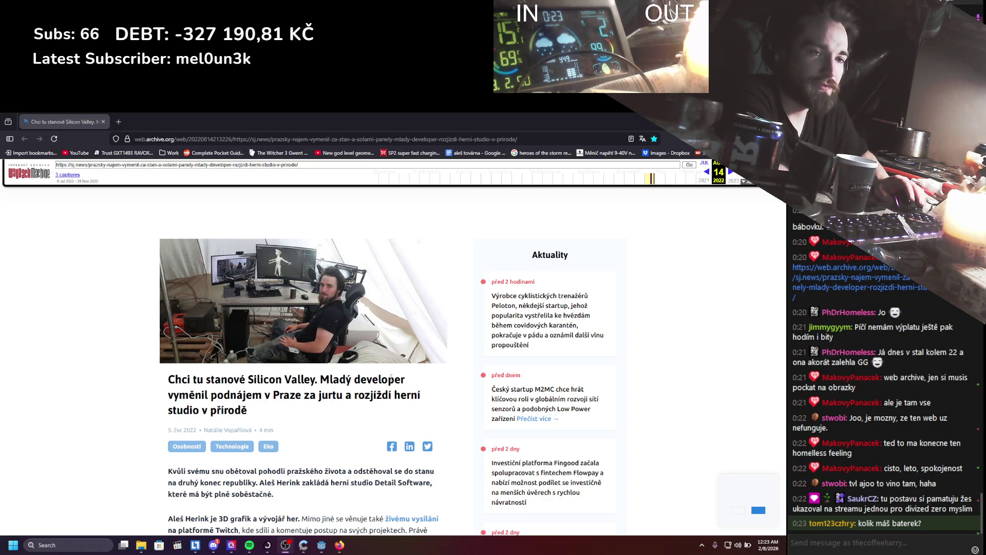
scroll(391, 379, down, 2)
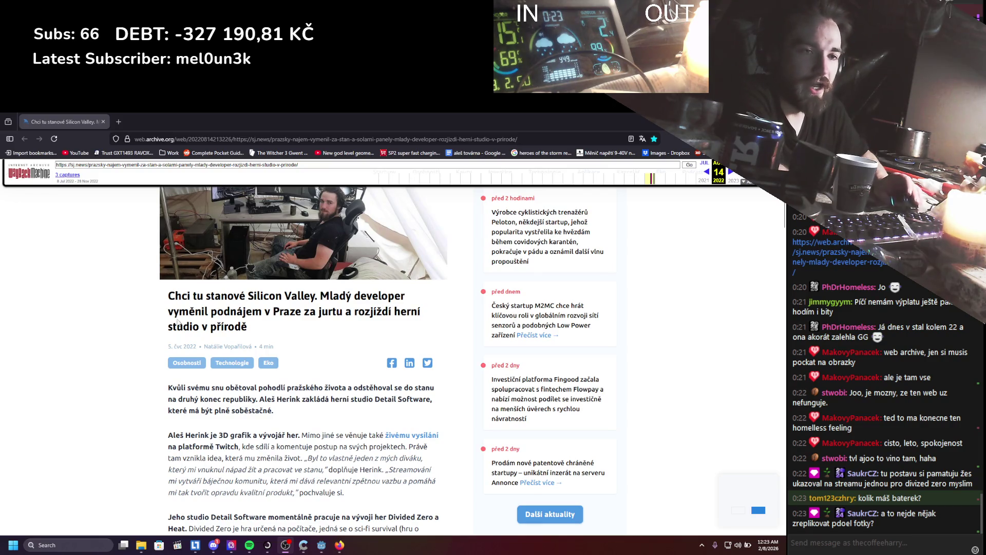
scroll(203, 336, up, 2)
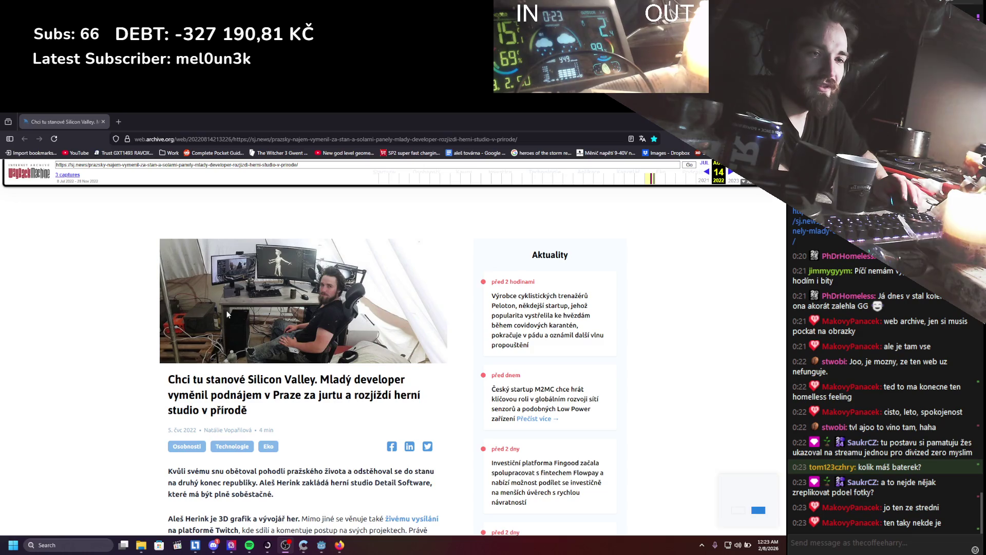
scroll(228, 314, down, 3)
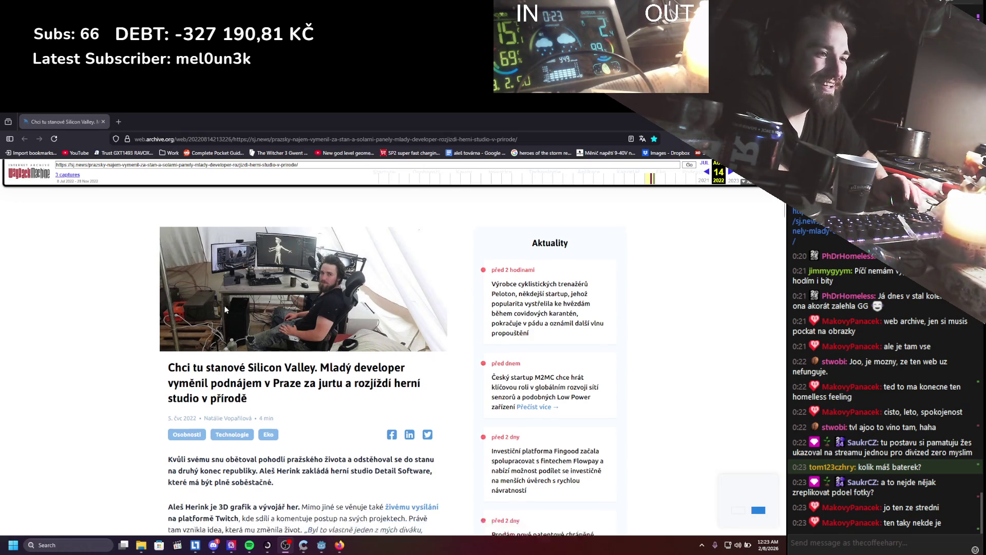
scroll(225, 306, down, 8)
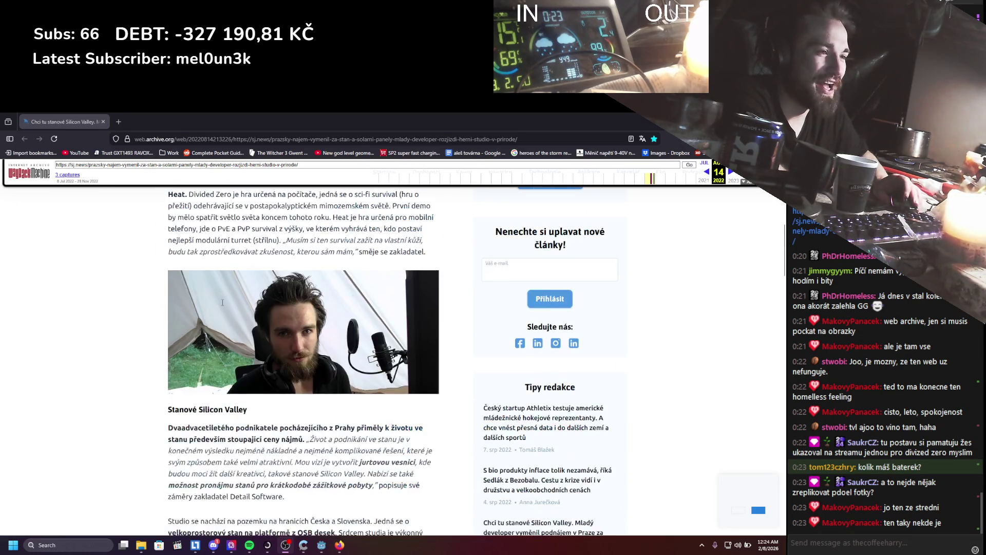
scroll(223, 302, down, 4)
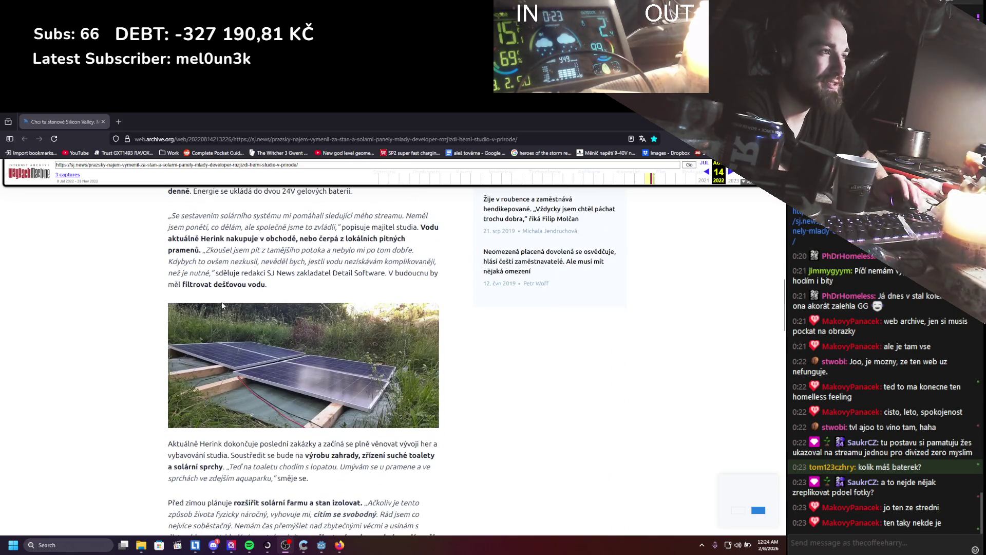
scroll(222, 306, down, 6)
scroll(222, 307, down, 4)
scroll(222, 306, up, 8)
scroll(223, 305, up, 14)
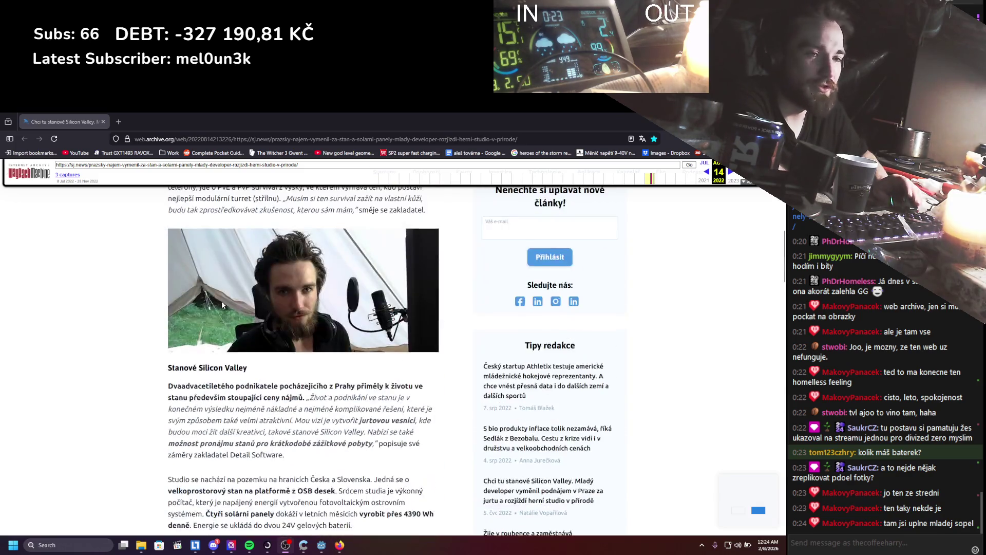
scroll(209, 298, up, 3)
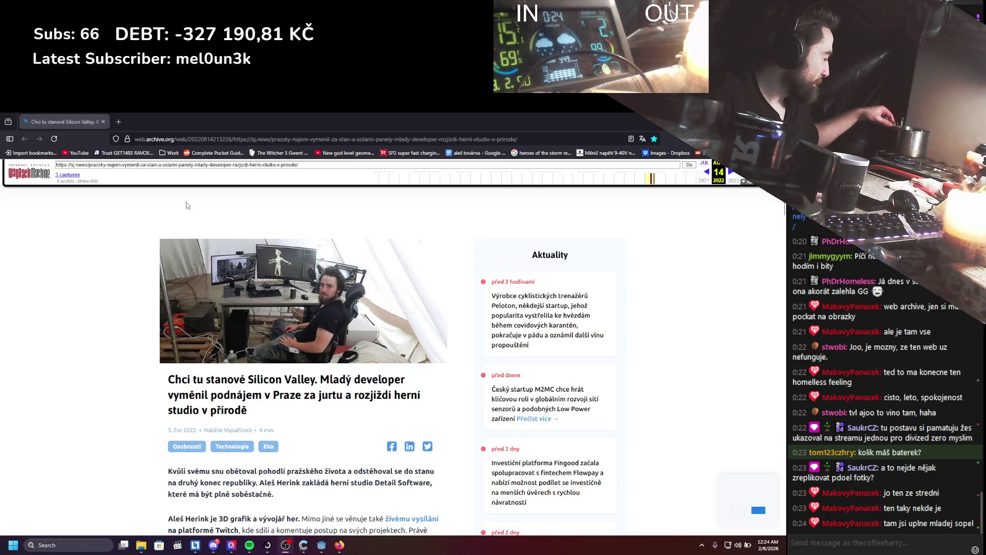
click(118, 121)
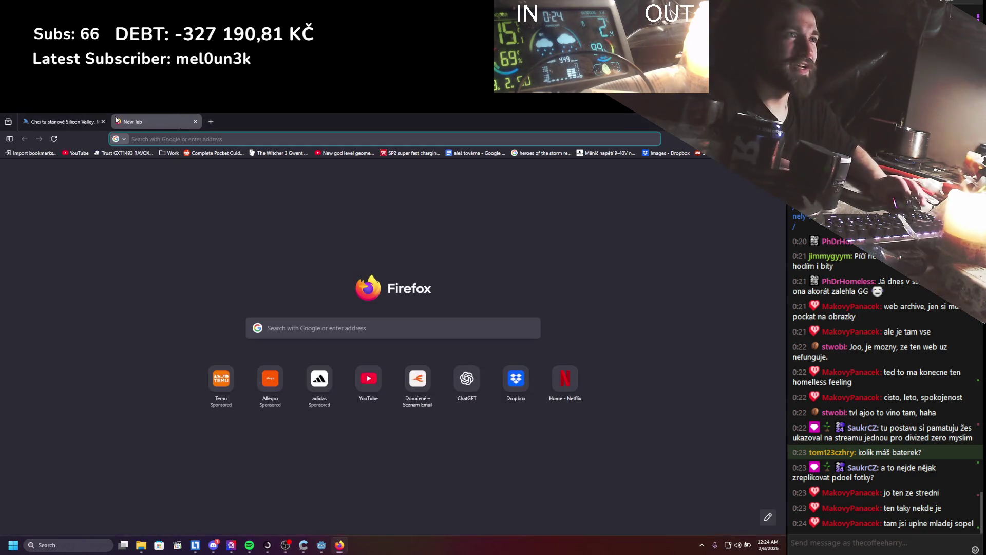
Search Google for 'czechitas' plus the developer's name and open the Czechitas profile result.
text(czechitas )
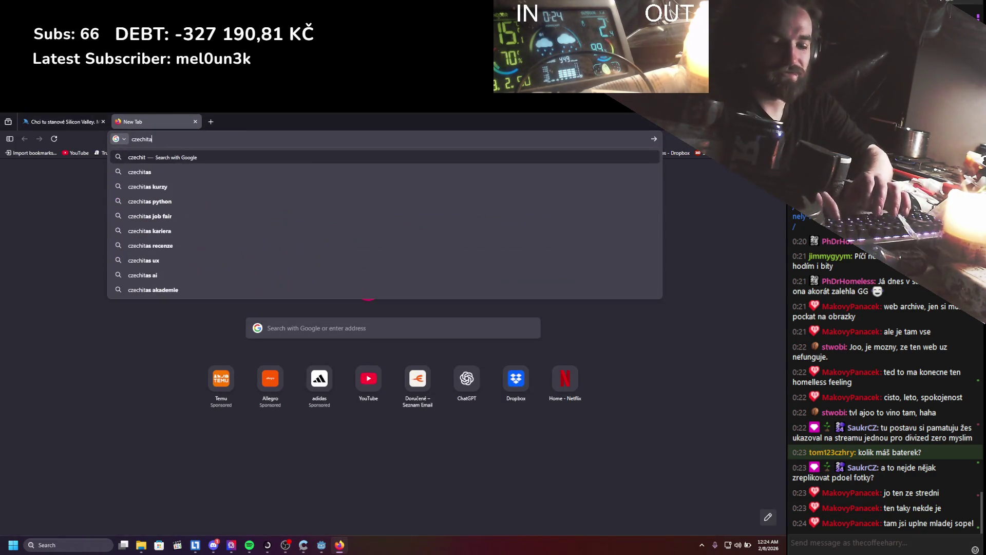
text(aleš herink)
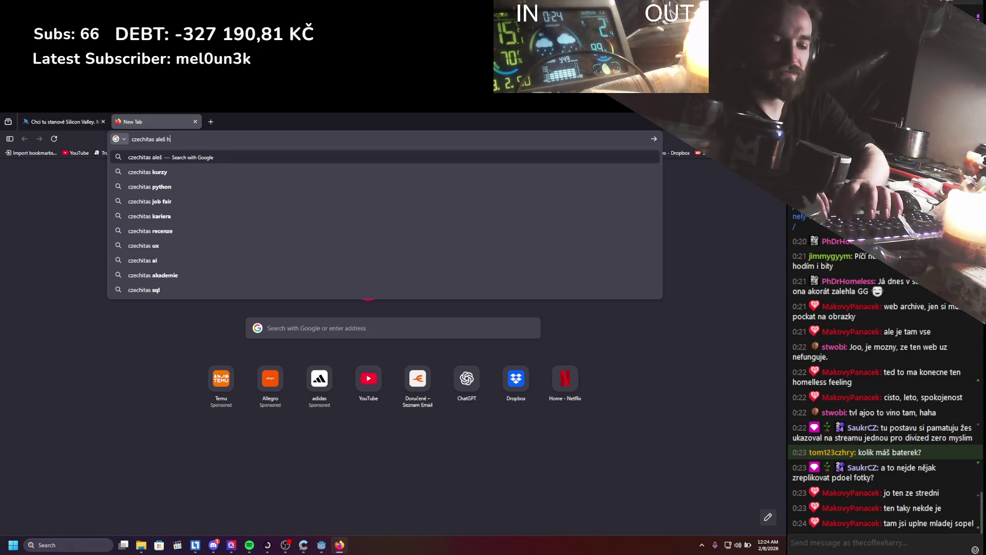
key(Return)
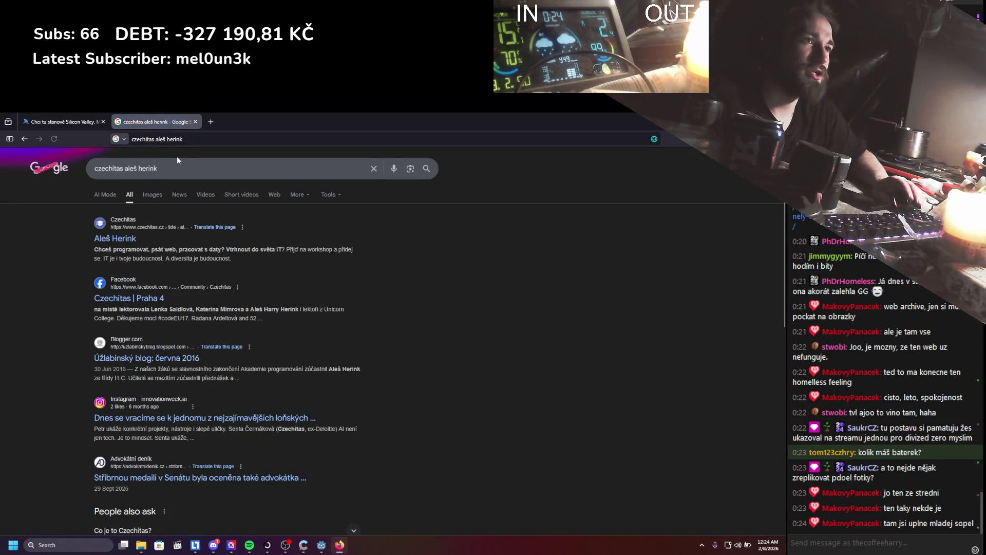
click(119, 237)
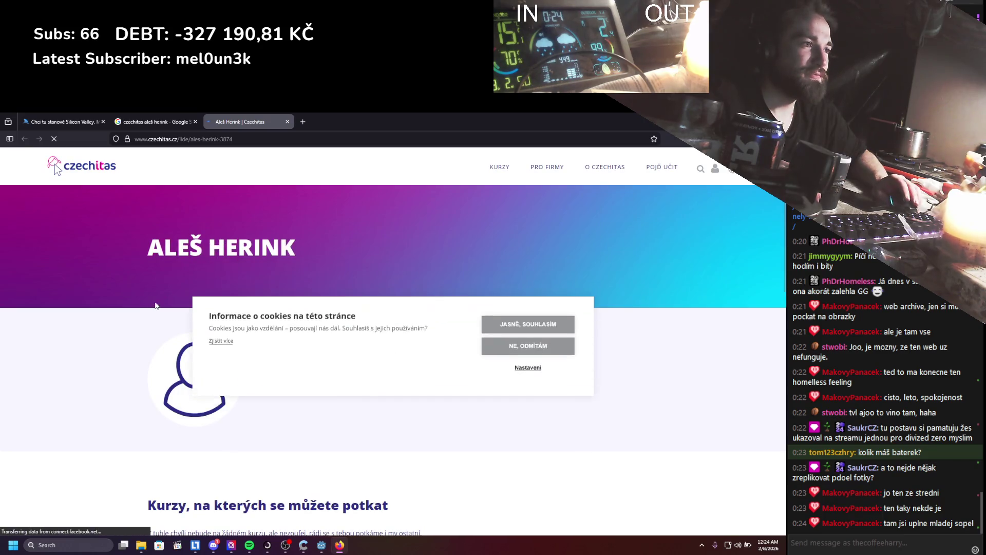
Accept the Czechitas site's cookies, skim the profile, and close its tab.
click(504, 317)
scroll(393, 355, down, 12)
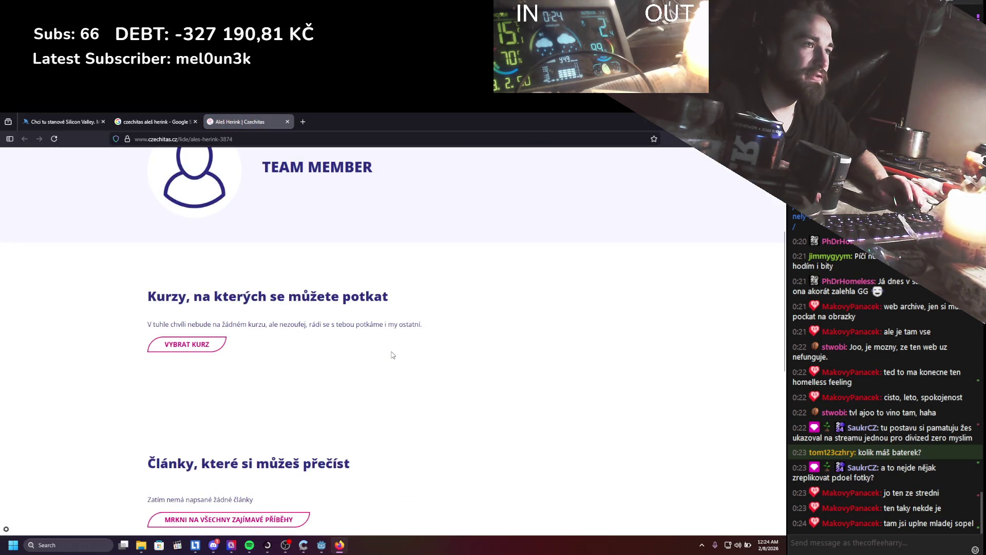
scroll(392, 349, up, 10)
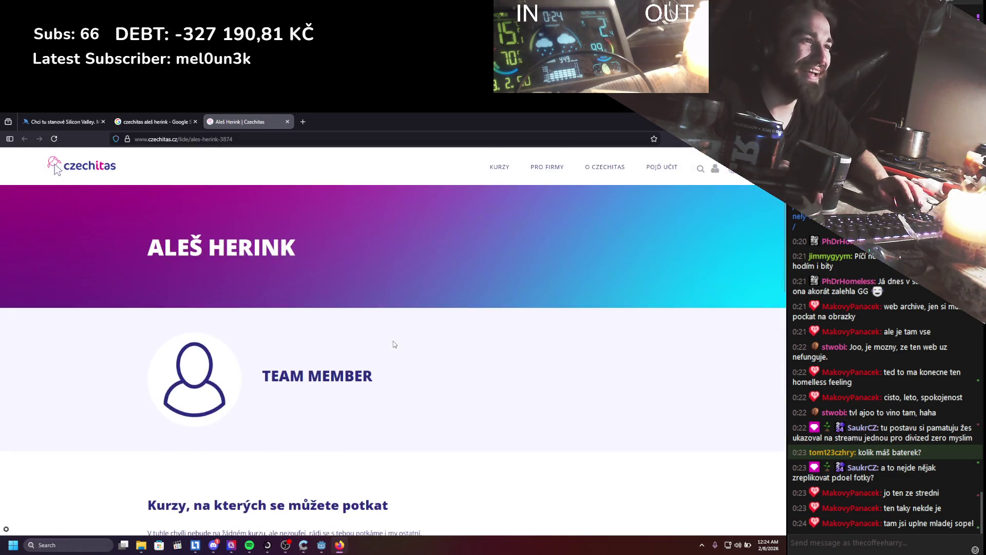
scroll(387, 349, down, 4)
scroll(388, 349, down, 3)
scroll(391, 351, up, 2)
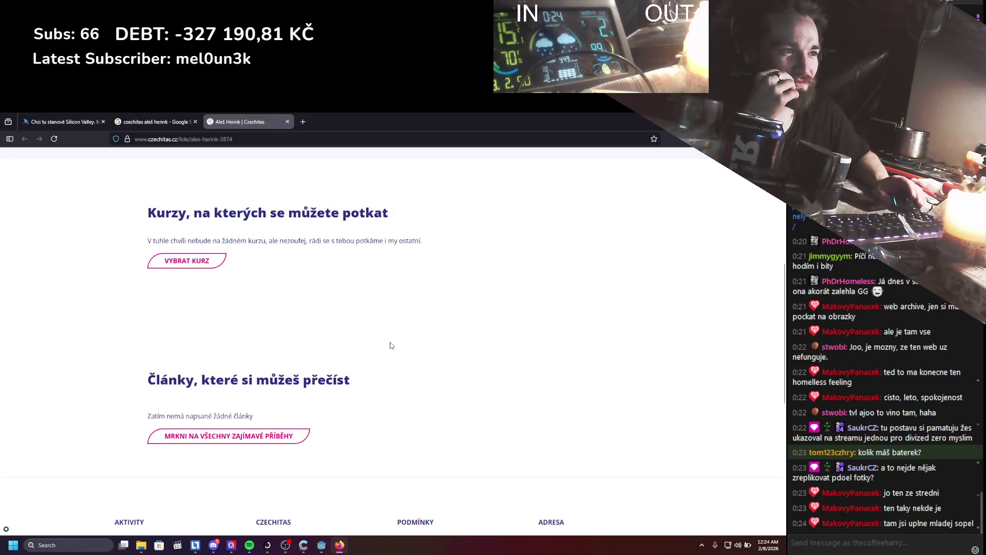
scroll(390, 345, up, 5)
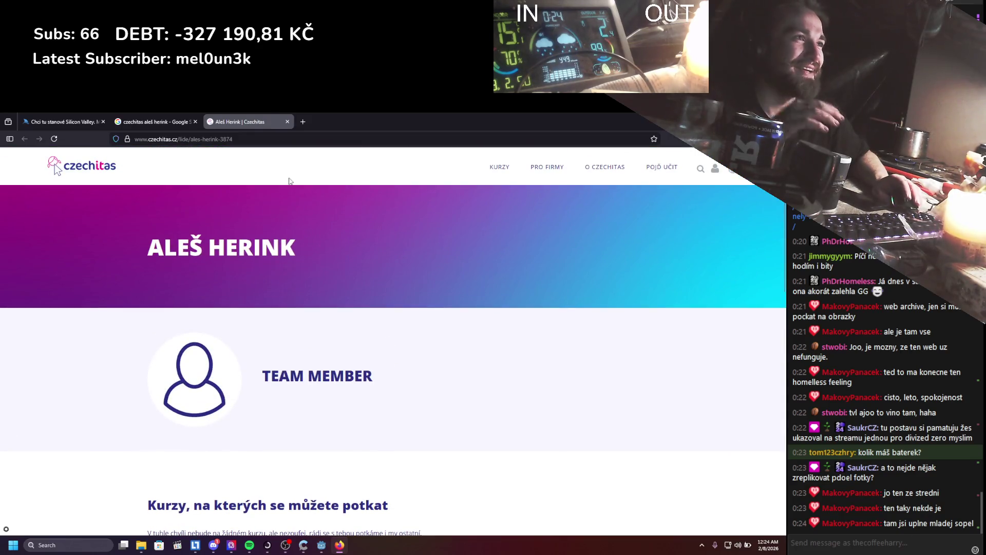
click(287, 122)
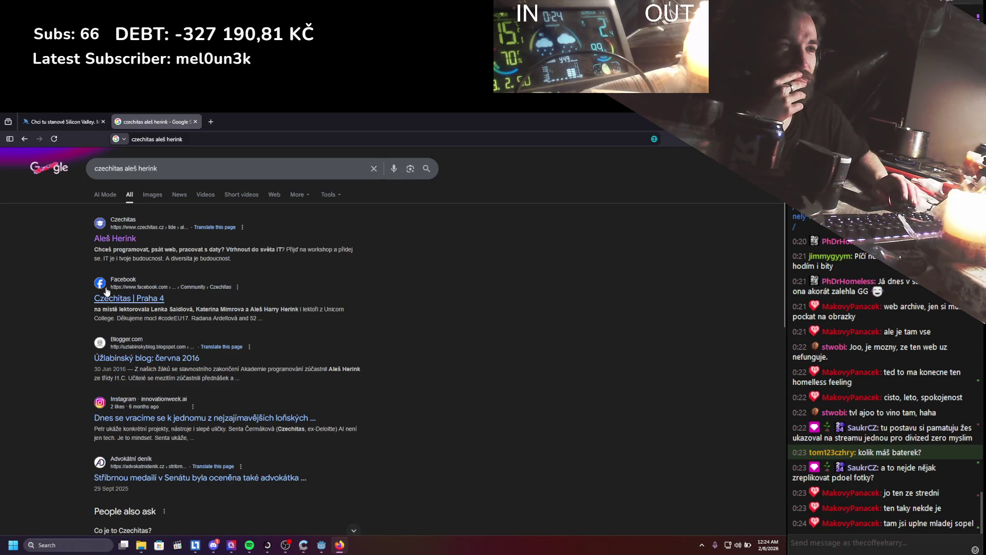
Read the Blogger result in its own tab, dismissing the translation offer, then close it.
middle_click(127, 348)
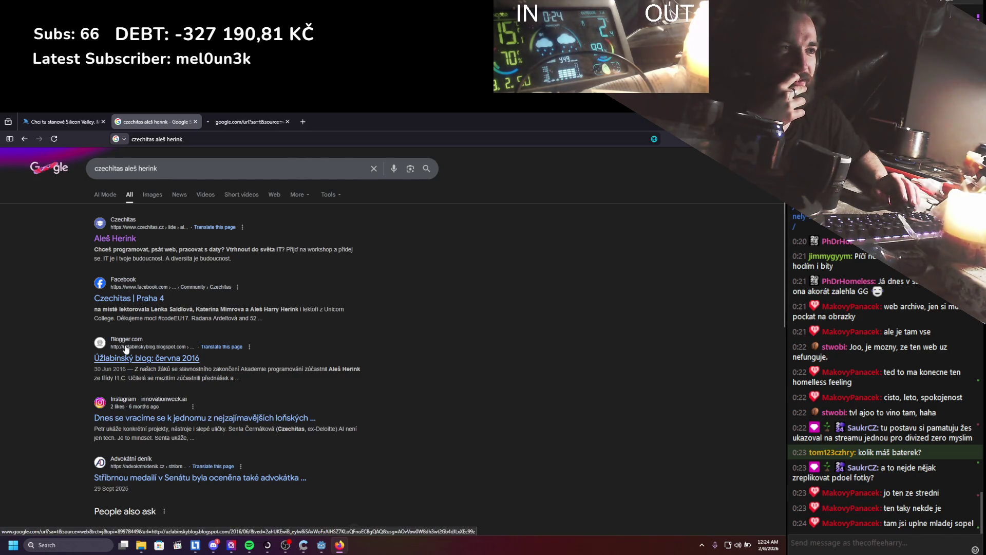
click(236, 121)
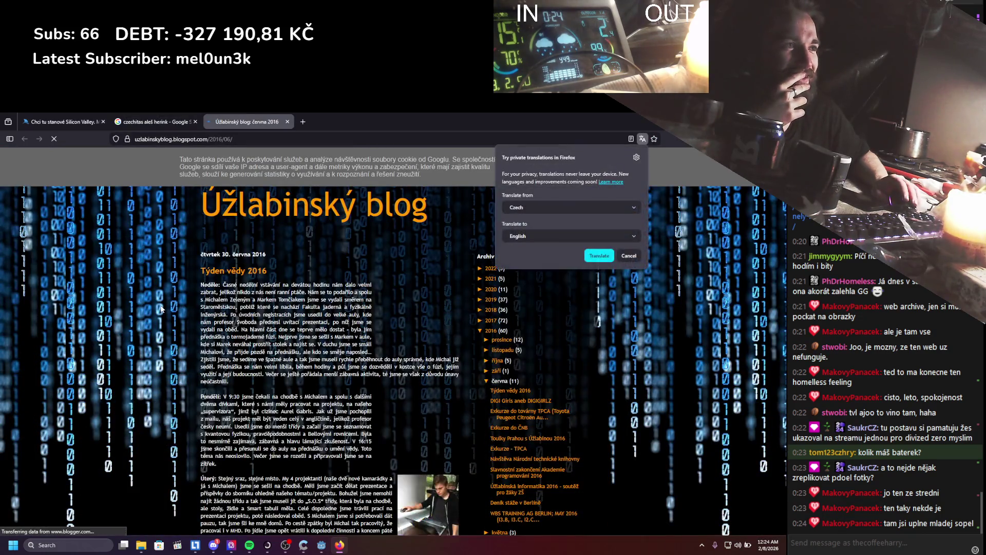
scroll(161, 308, down, 4)
scroll(160, 306, up, 2)
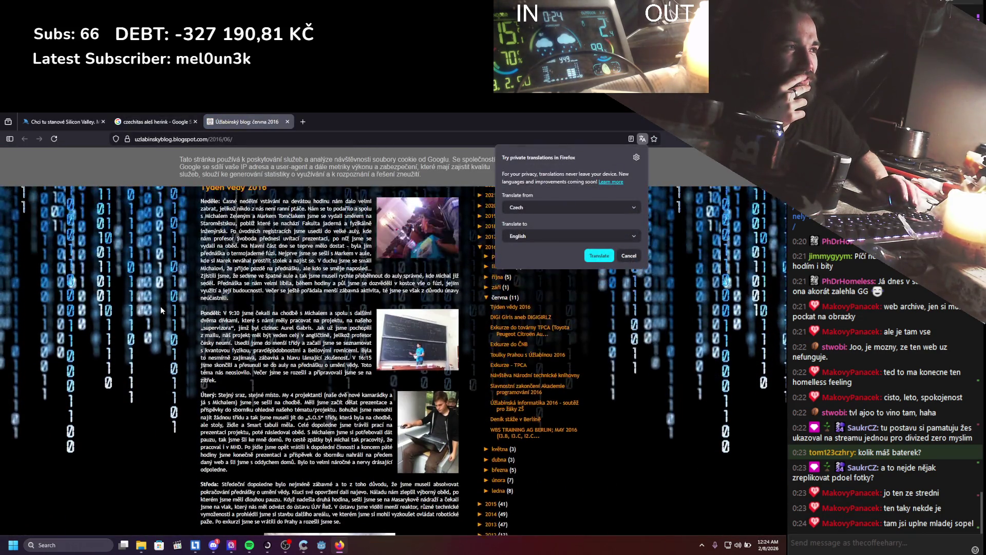
scroll(160, 306, down, 4)
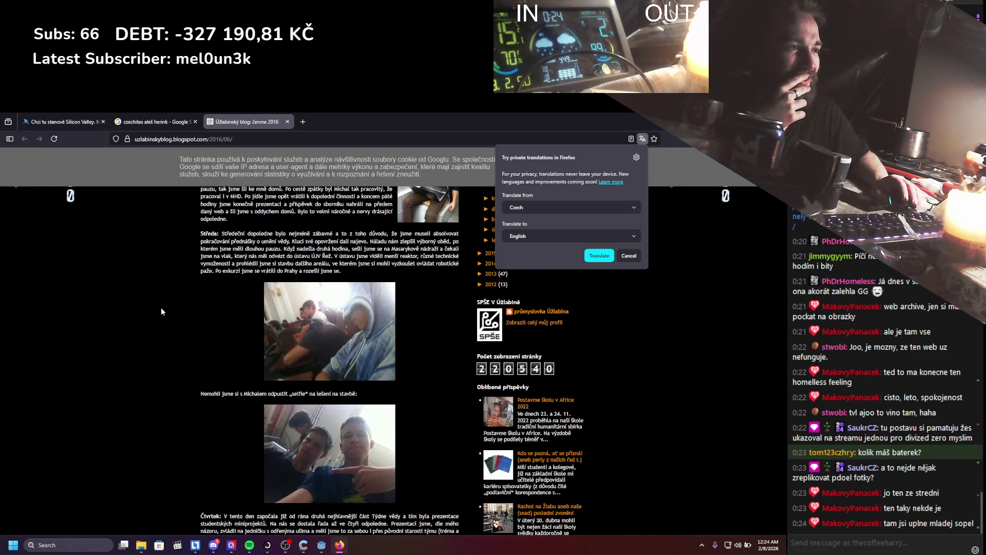
scroll(161, 308, down, 8)
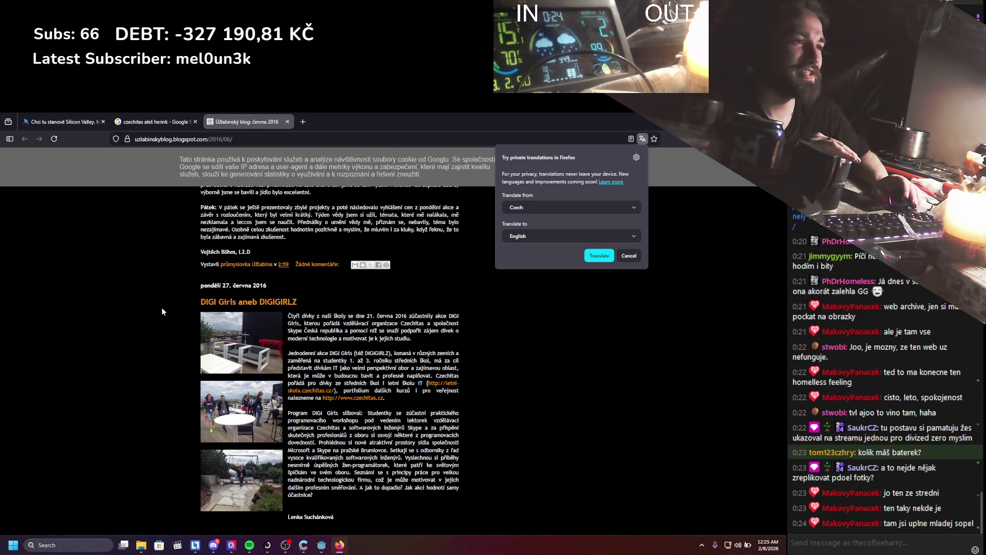
scroll(162, 309, down, 2)
scroll(162, 308, down, 4)
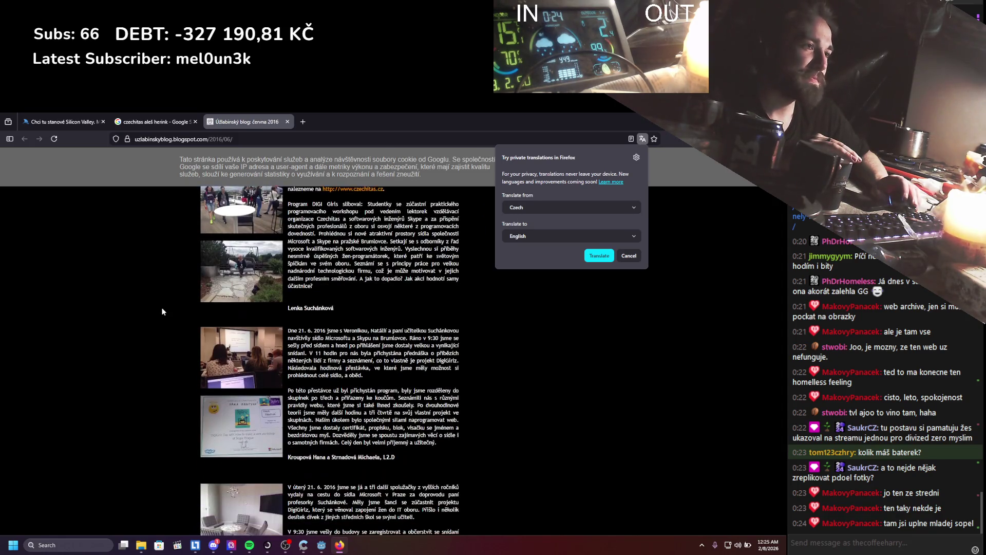
click(161, 307)
right_click(162, 307)
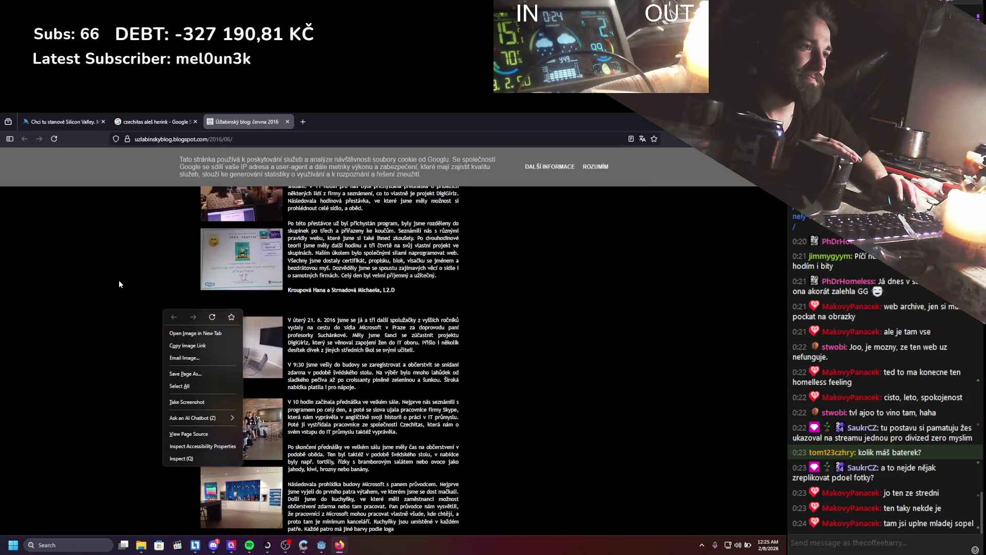
scroll(122, 283, down, 2)
scroll(125, 285, down, 5)
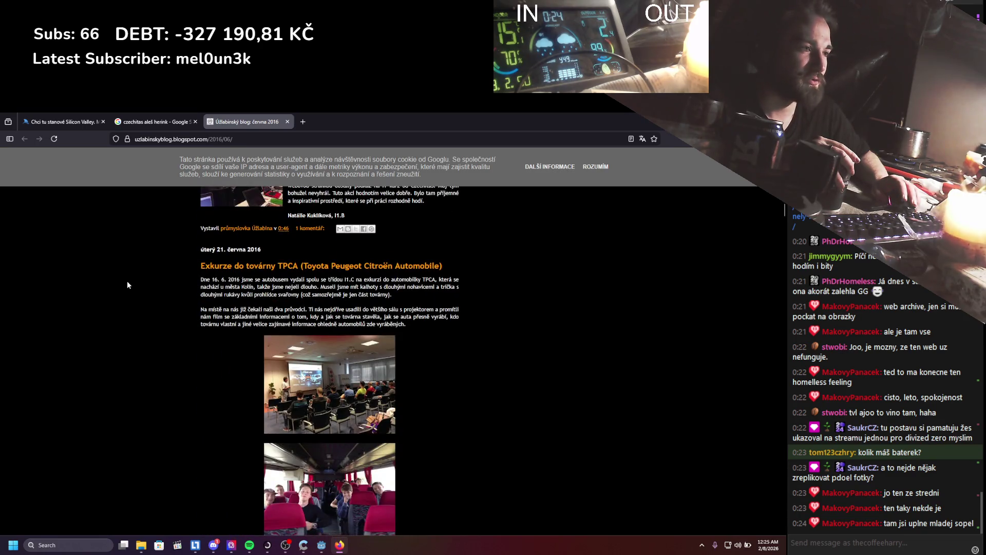
scroll(128, 278, down, 3)
scroll(133, 274, up, 3)
scroll(136, 268, down, 3)
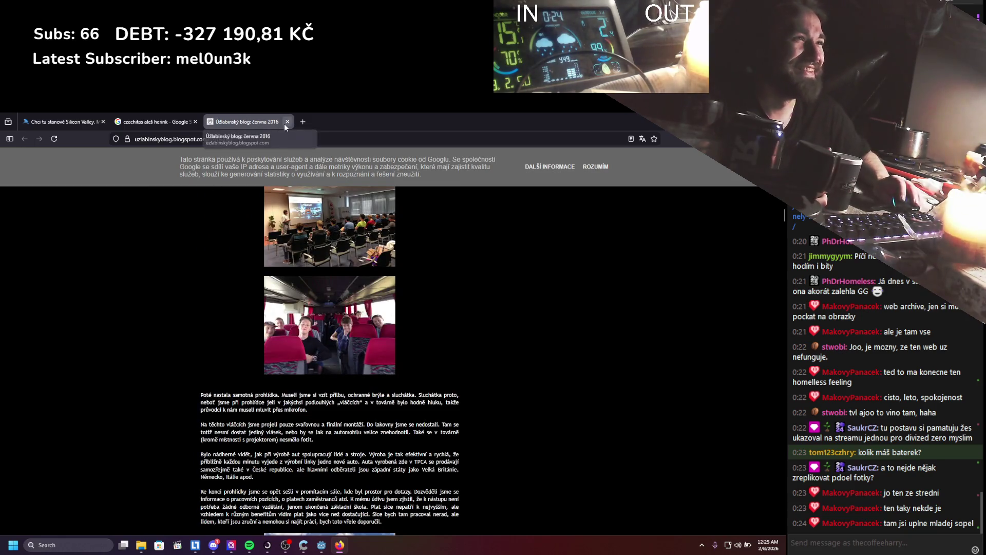
click(286, 122)
Look through page 2 of the Google results, then close the Google tab.
scroll(71, 299, down, 2)
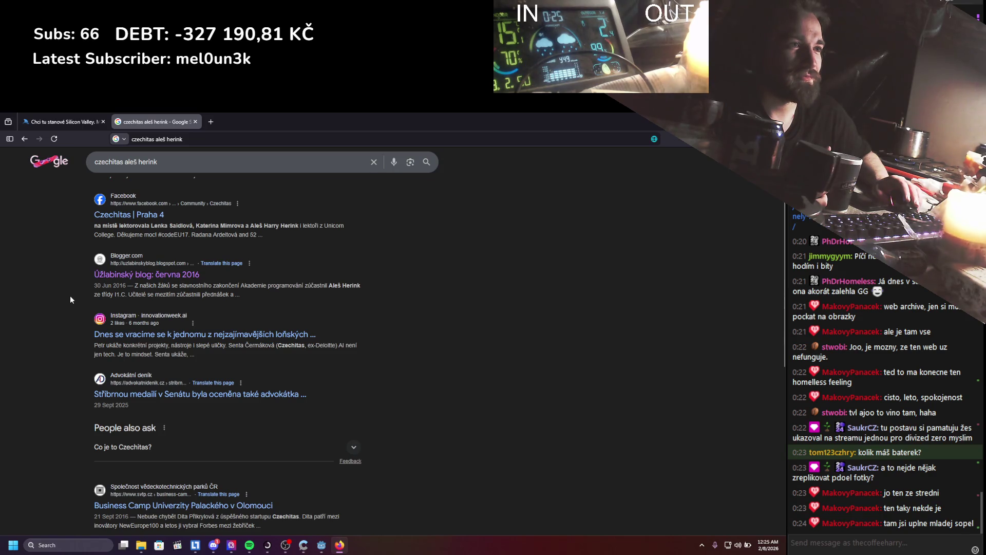
scroll(71, 298, down, 2)
scroll(71, 299, down, 5)
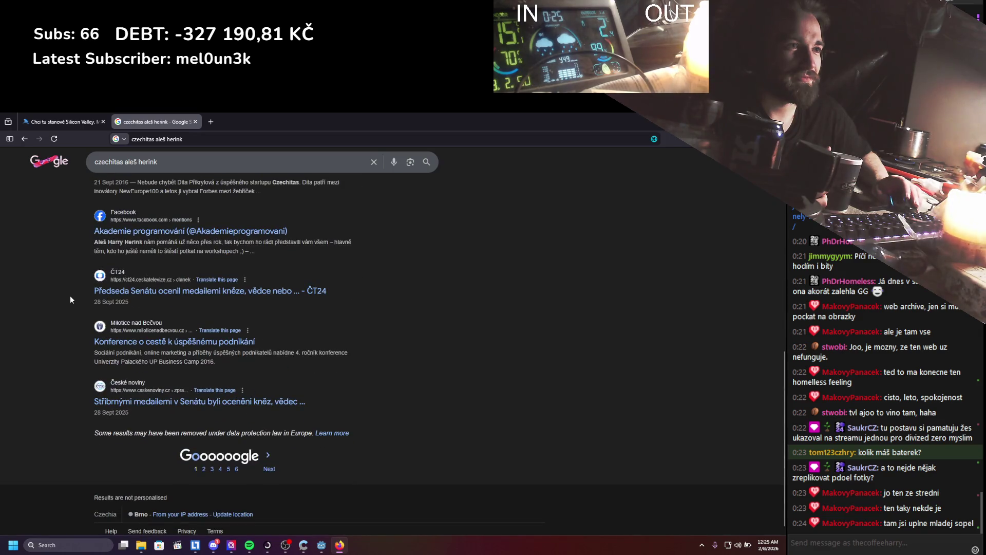
scroll(121, 261, up, 5)
scroll(112, 253, up, 3)
scroll(112, 254, down, 8)
click(204, 460)
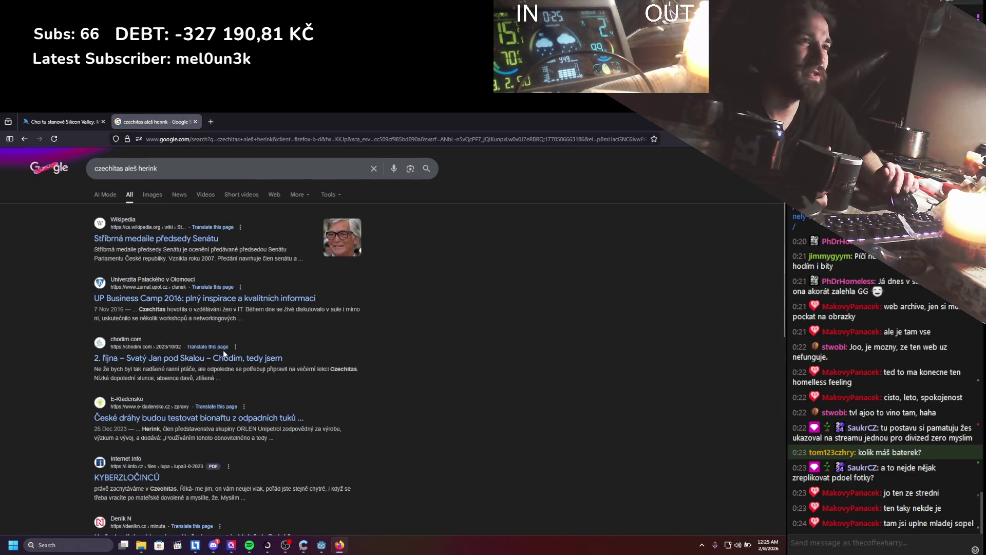
scroll(145, 325, down, 1)
click(195, 121)
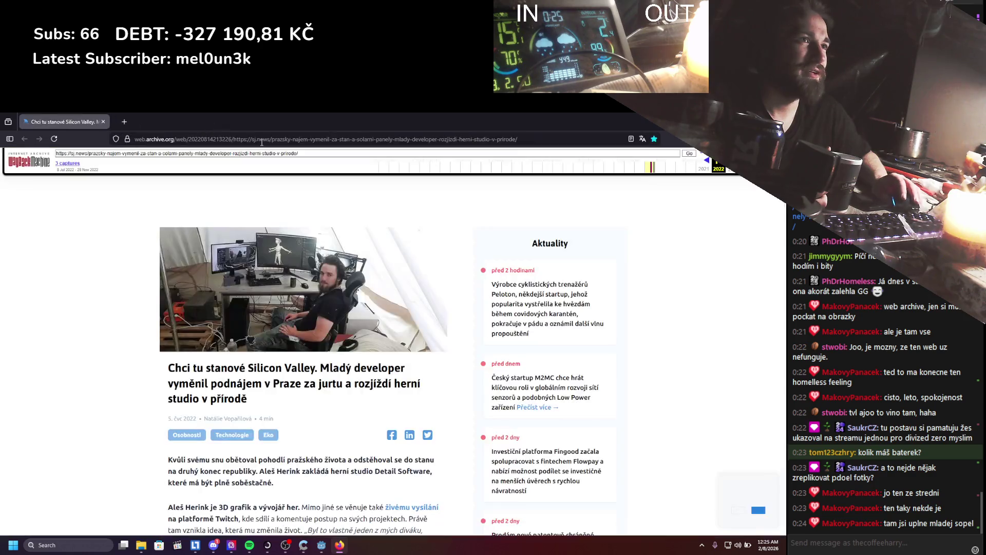
Close the browser with Ctrl+W to return to Godot's StaticWorld 3D view.
key(ctrl+w)
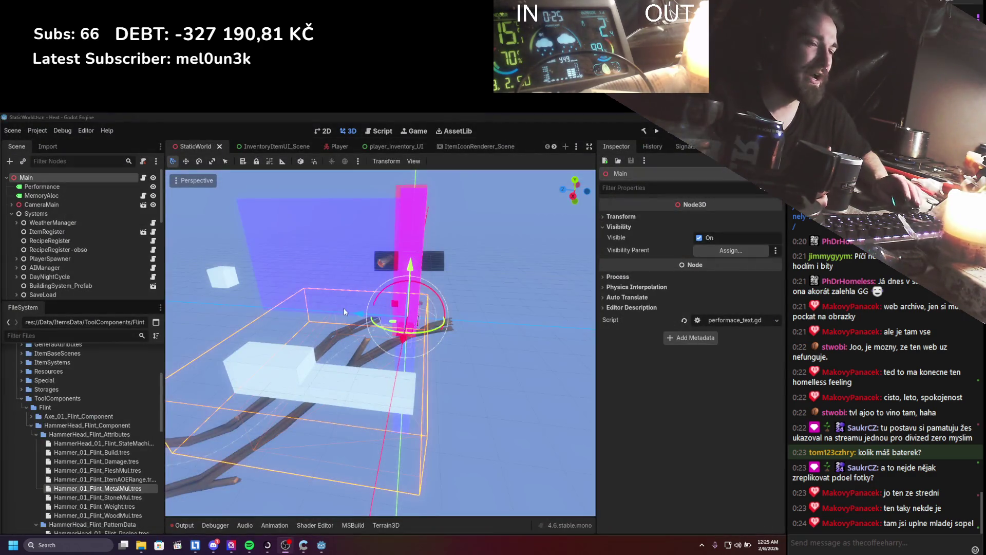
scroll(362, 363, up, 4)
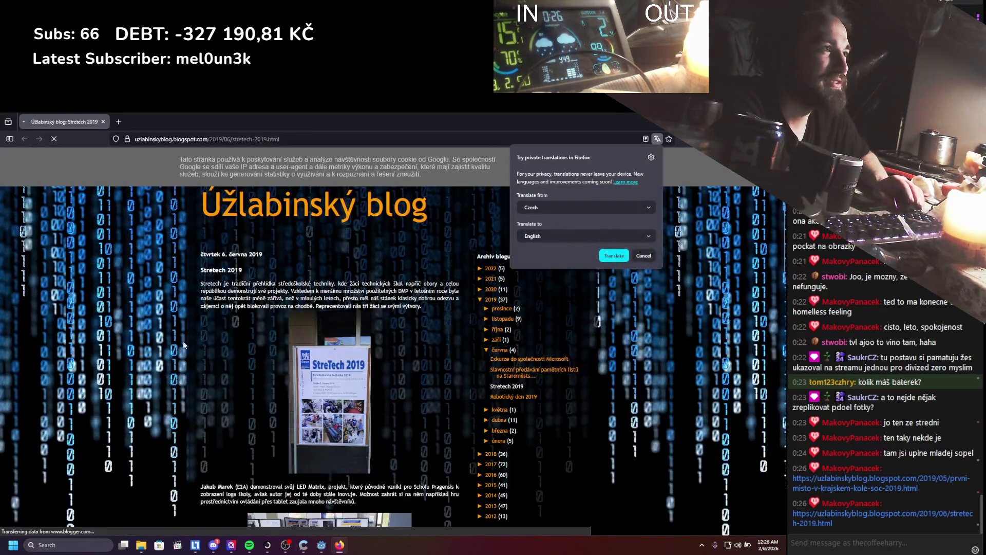
Scroll the Stretech 2019 post and view its first photo enlarged, then close it.
scroll(178, 323, down, 2)
scroll(180, 322, down, 1)
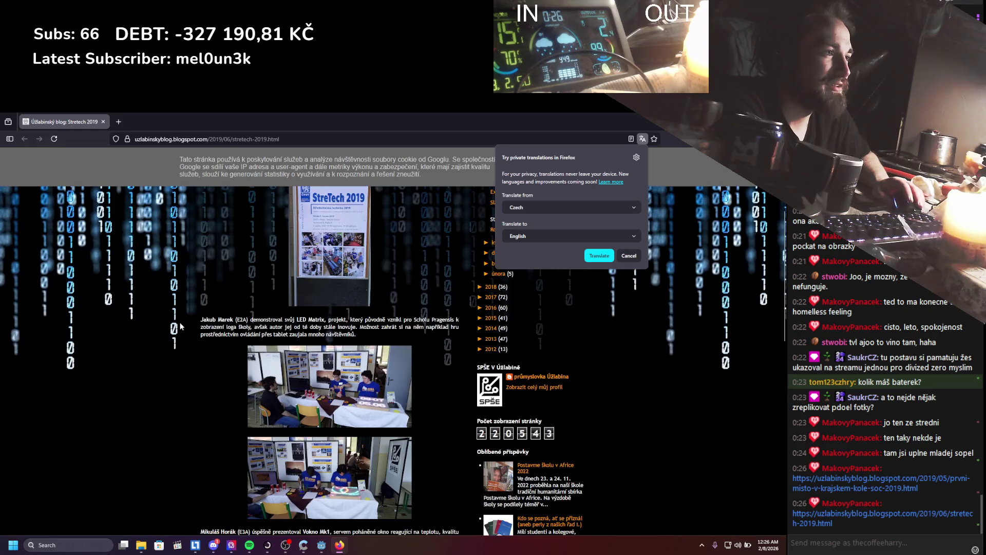
scroll(180, 322, down, 2)
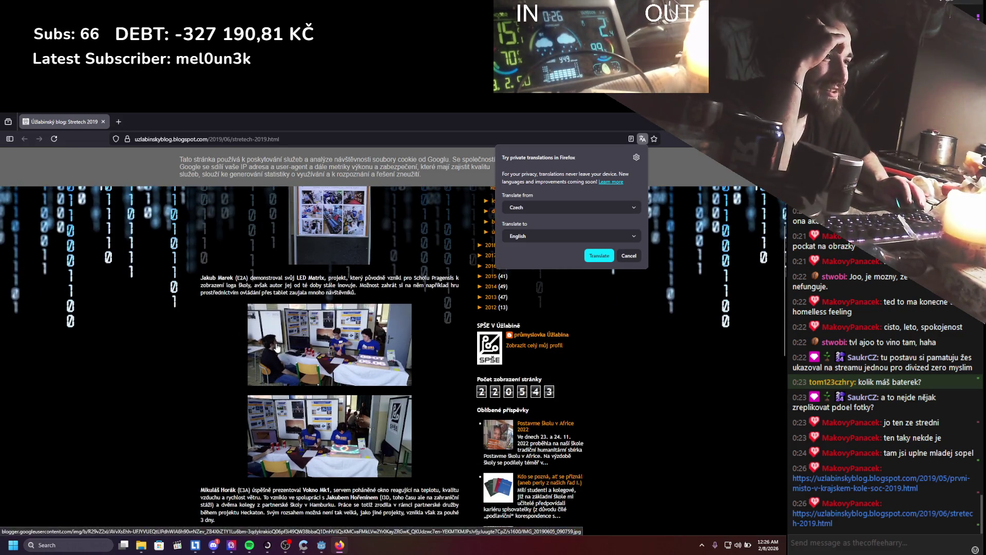
click(284, 339)
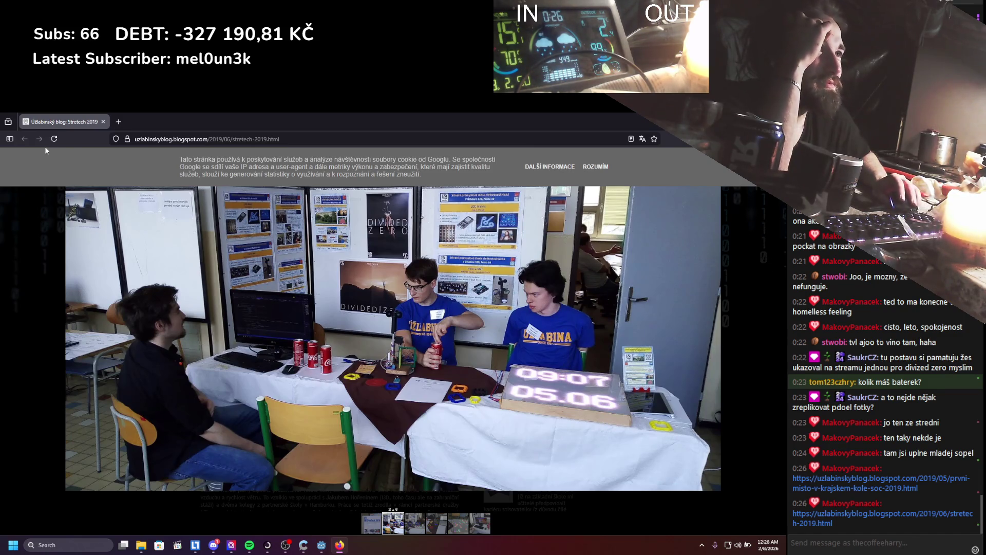
key(Escape)
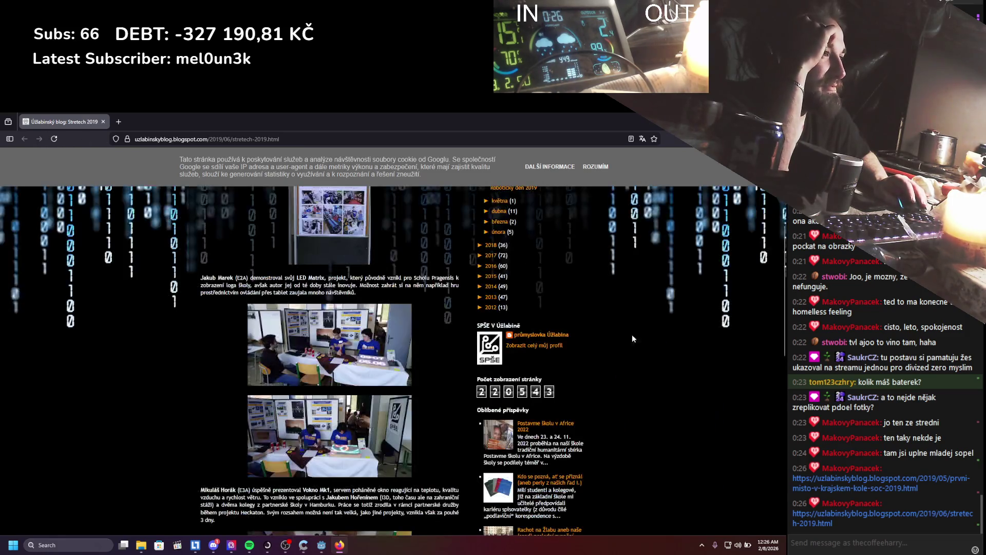
Scroll down to the Divided Zero photo and open it enlarged.
scroll(329, 359, down, 3)
scroll(204, 326, down, 5)
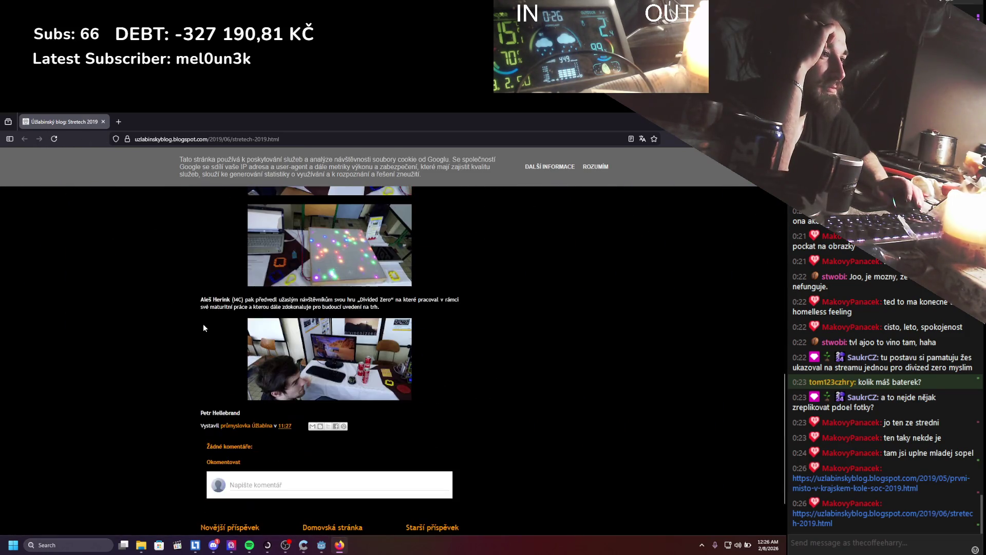
click(349, 342)
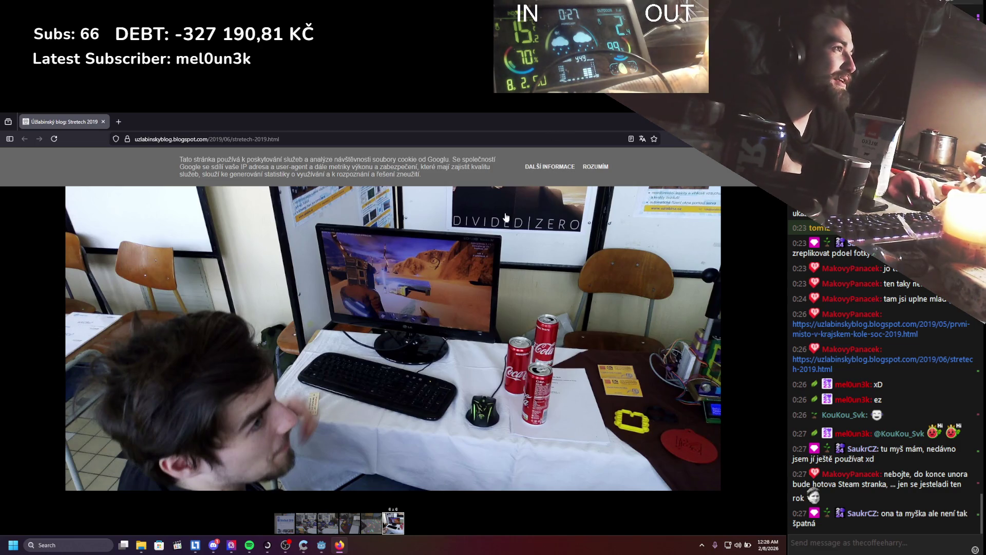
Accept the blog's ROZUMÍM cookie notice, close the enlarged photo, and close the browser.
click(595, 167)
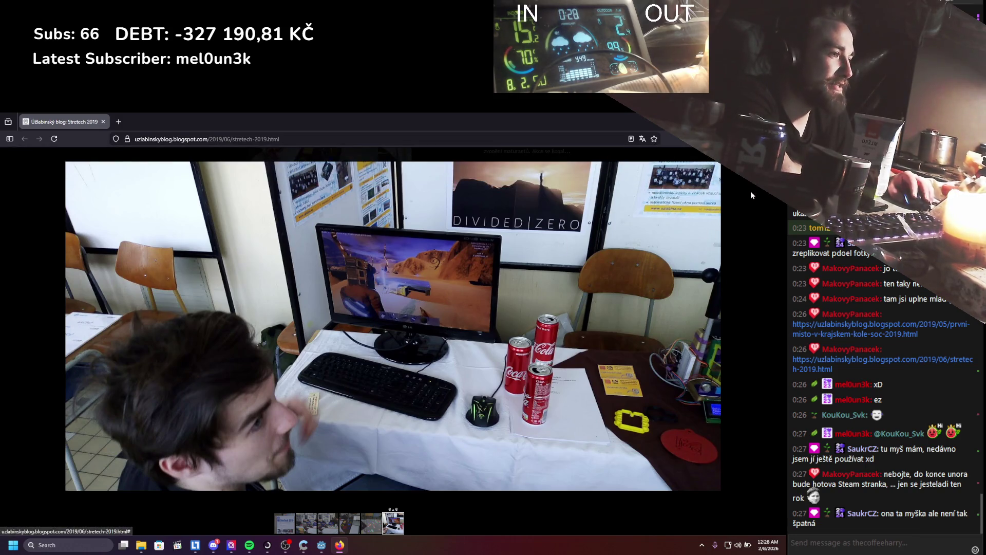
click(529, 262)
scroll(529, 262, up, 4)
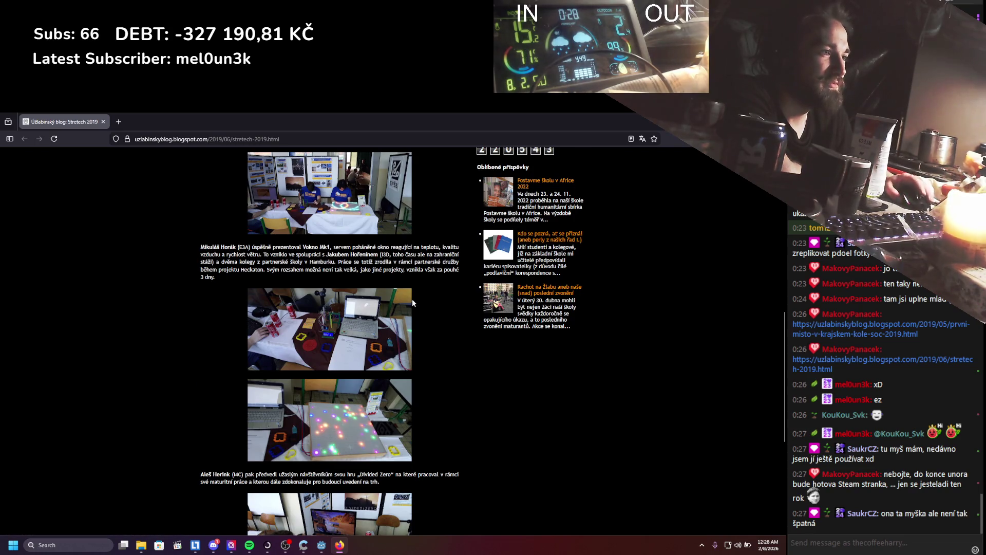
scroll(339, 426, up, 3)
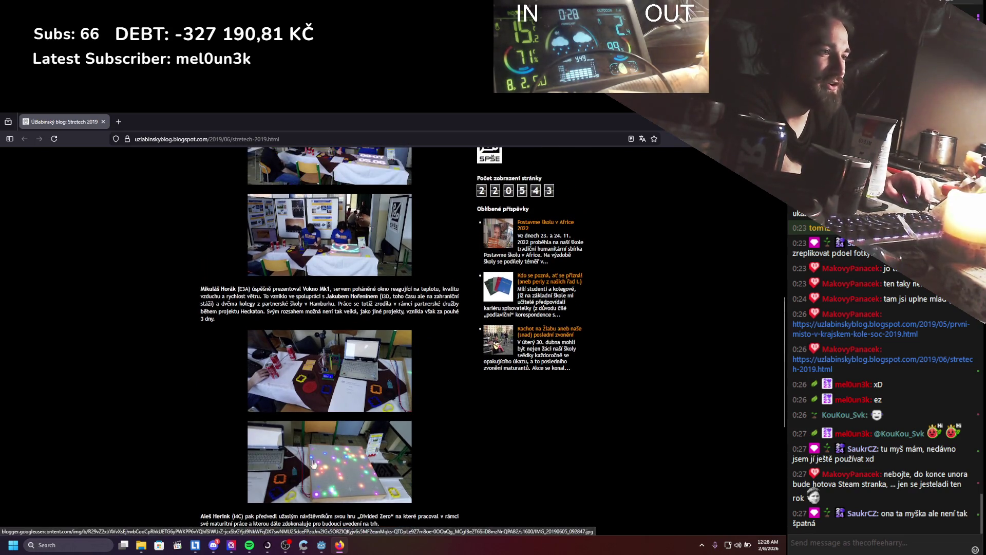
scroll(435, 431, up, 10)
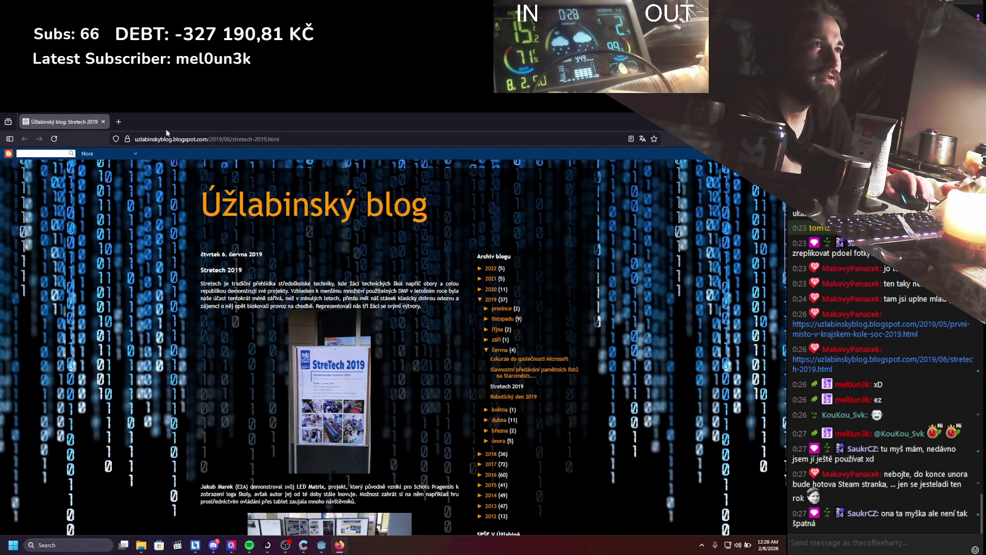
click(102, 122)
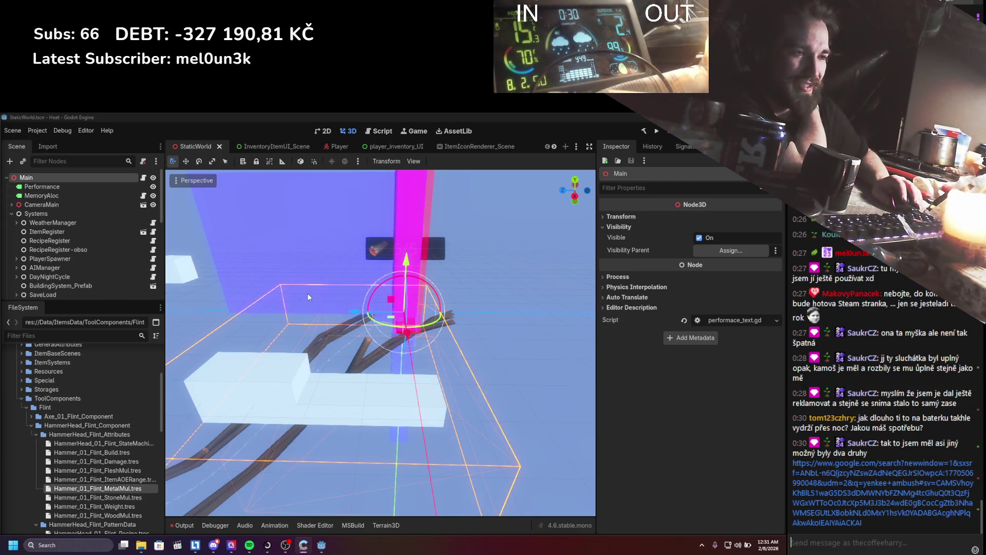
click(91, 548)
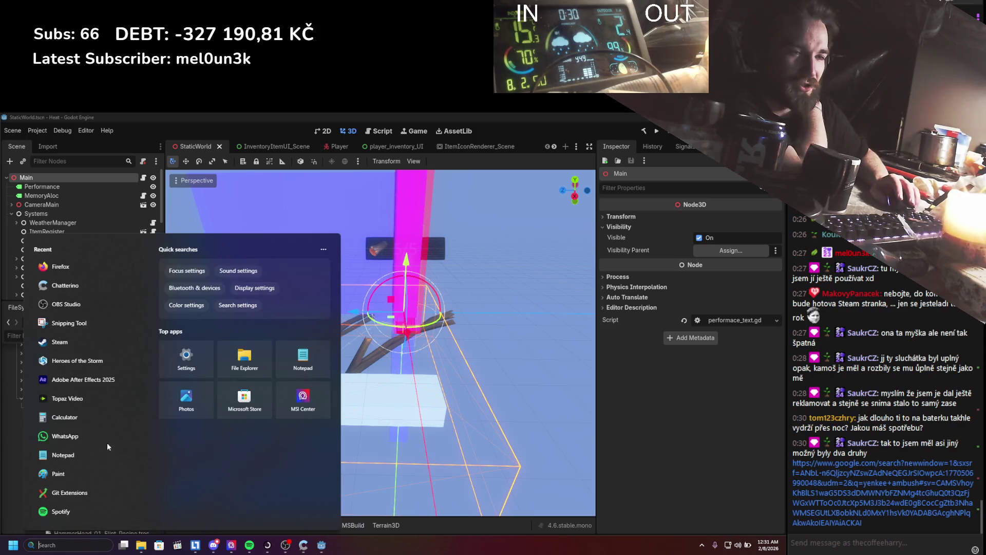
Launch Firefox from the Start menu's Recent apps list.
click(99, 275)
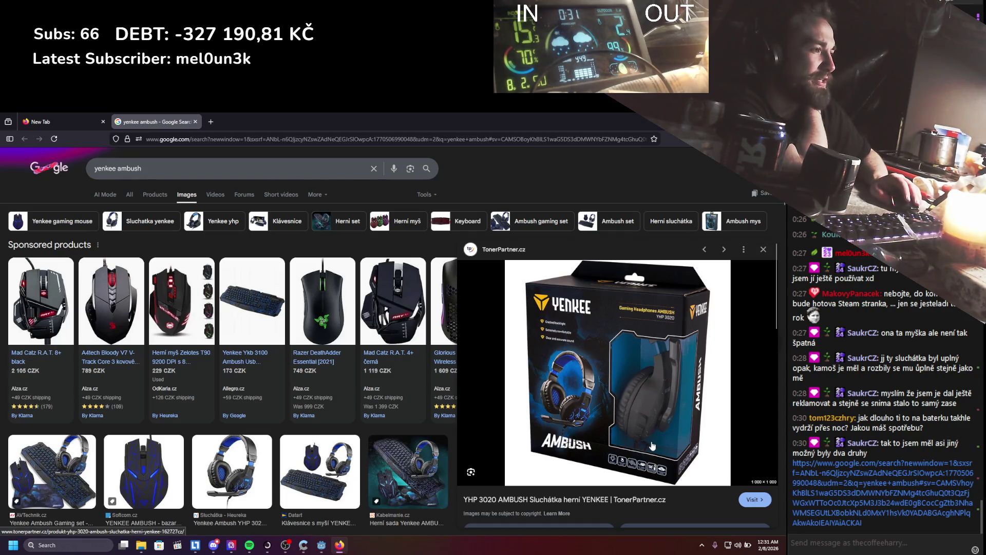
Browse the 'yenkee ambush' images, preview the Yenkee Ambush box image, then return to Google's homepage.
scroll(653, 445, down, 4)
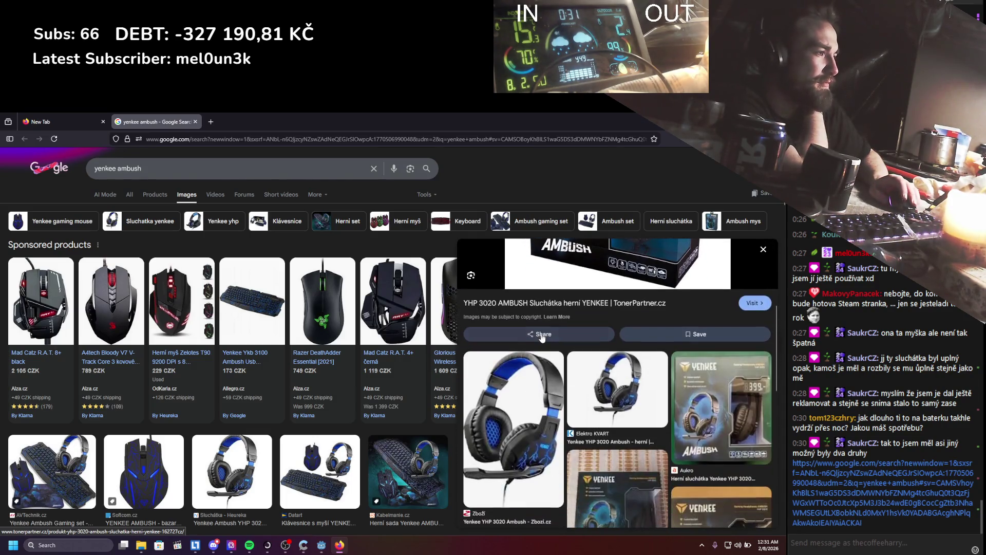
scroll(542, 336, down, 1)
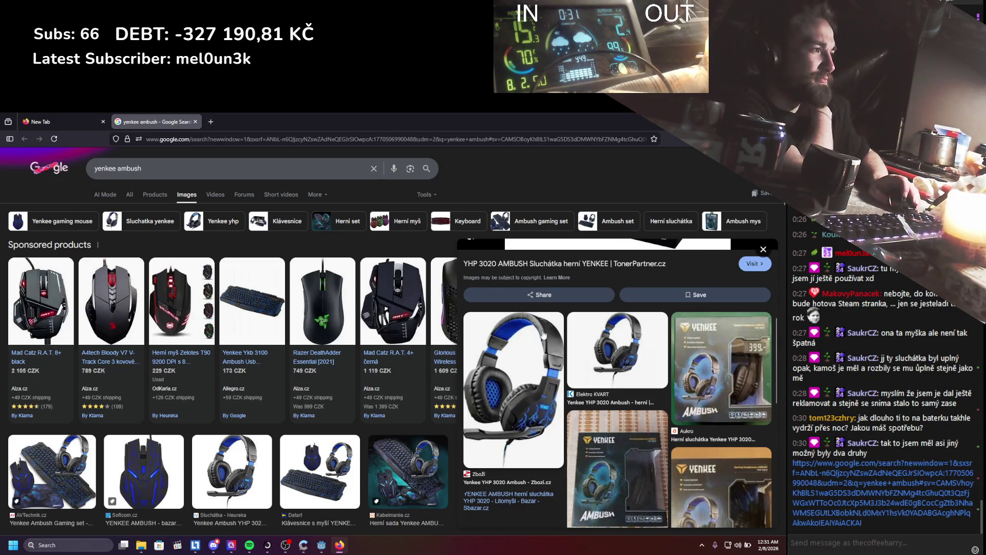
scroll(544, 335, down, 2)
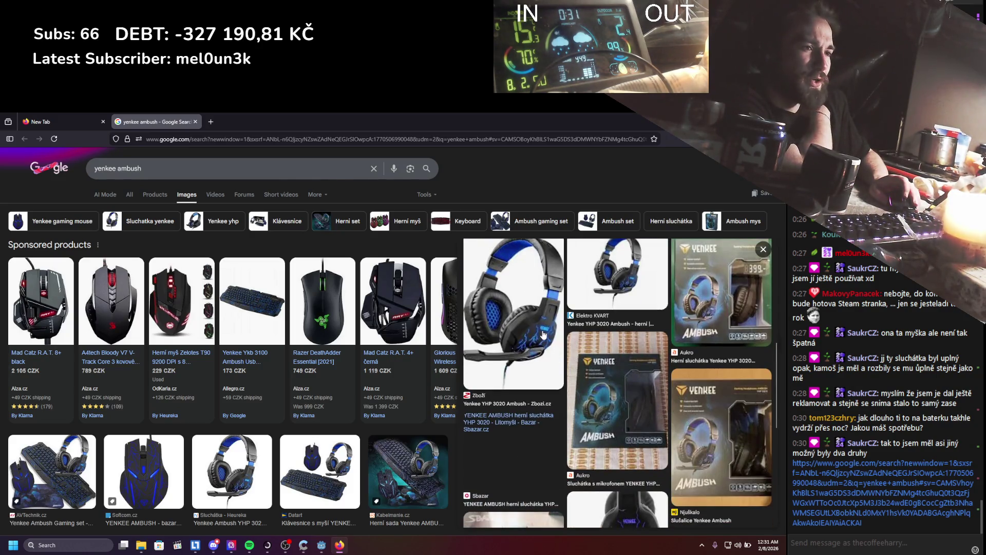
click(543, 334)
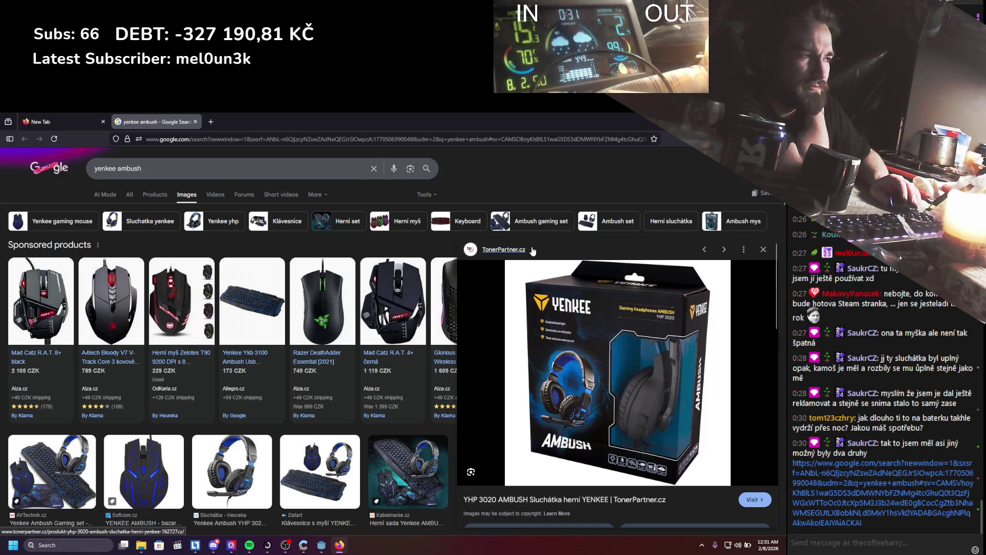
scroll(619, 405, down, 3)
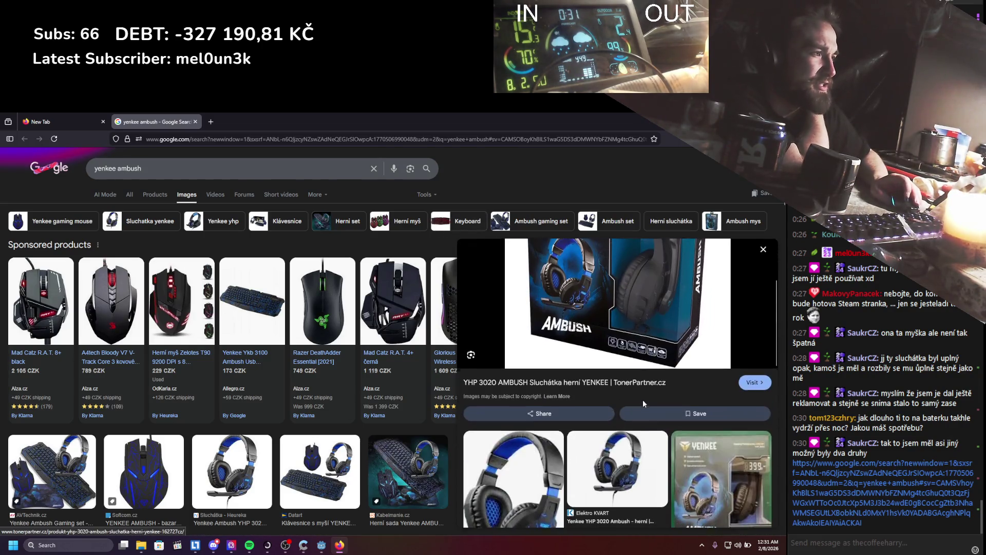
scroll(582, 388, up, 3)
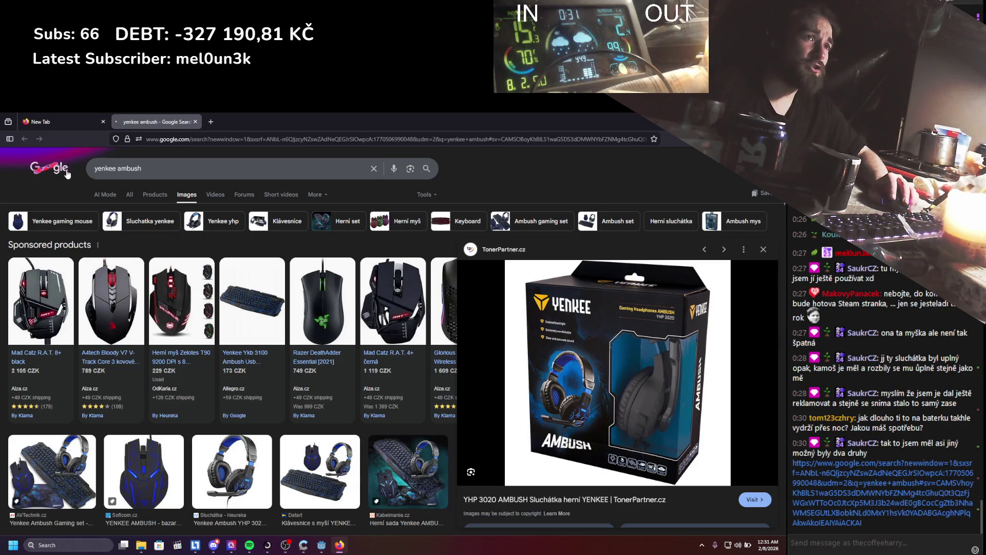
click(65, 176)
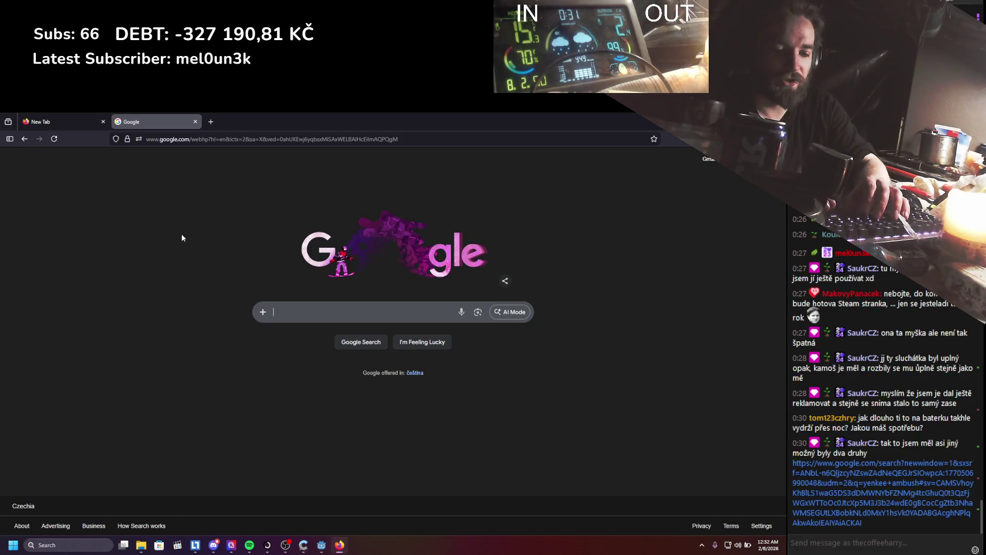
Search Google for 'tesla baterie bazar', discarding the earlier 'alza' query.
text(alz a)
key(BackSpace)
key(BackSpace)
text(a)
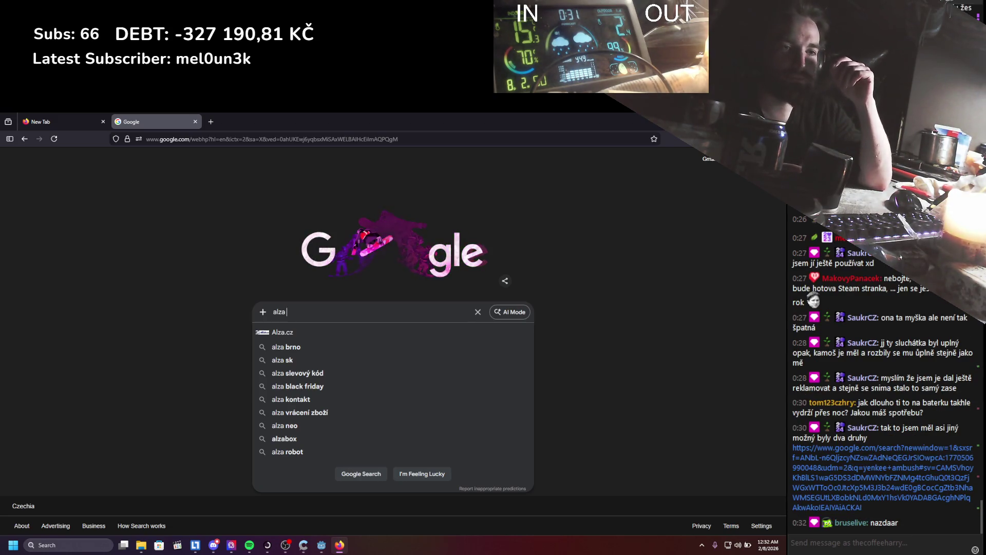
key(BackSpace)
key(BackSpace)
key(BackSpace)
key(BackSpace)
text(test)
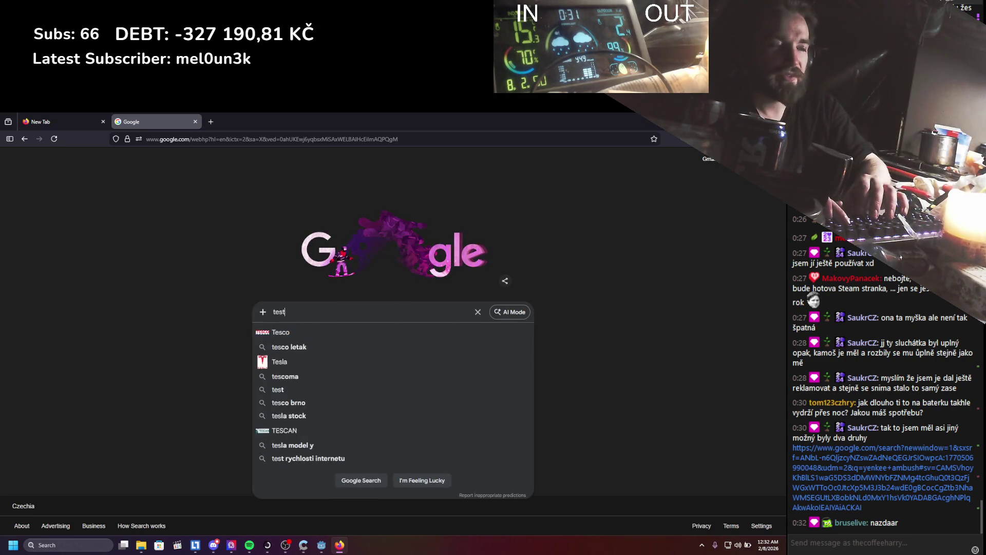
key(BackSpace)
text(la)
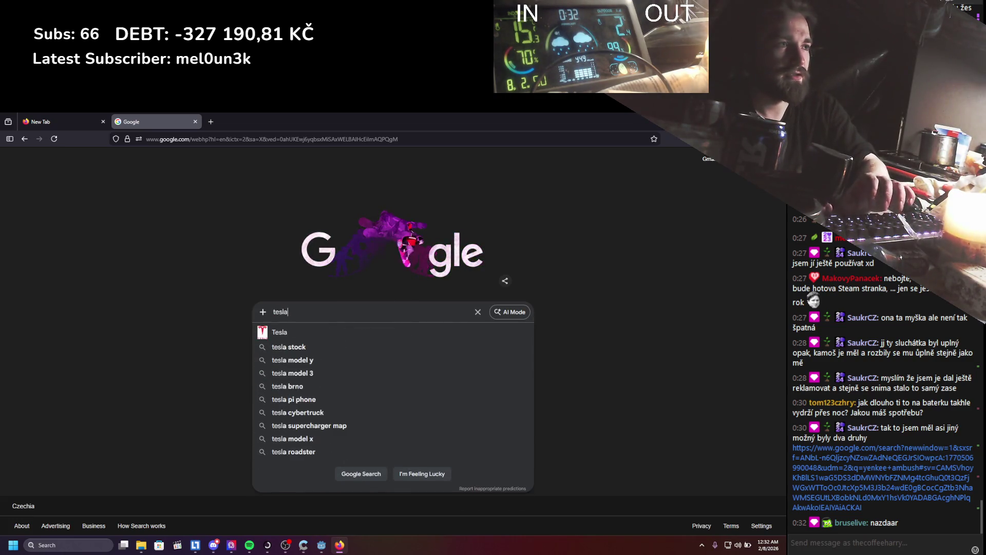
text( baterie bazar)
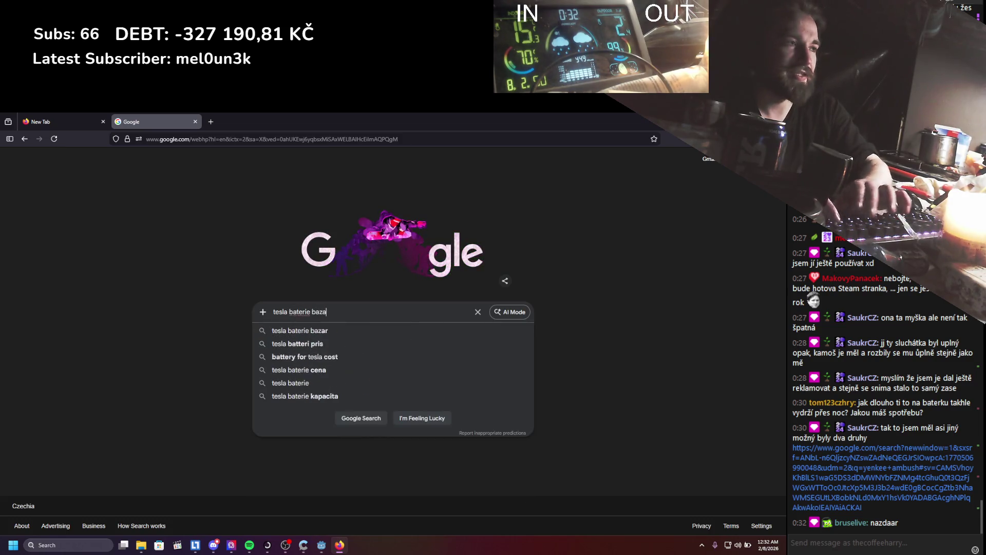
key(Return)
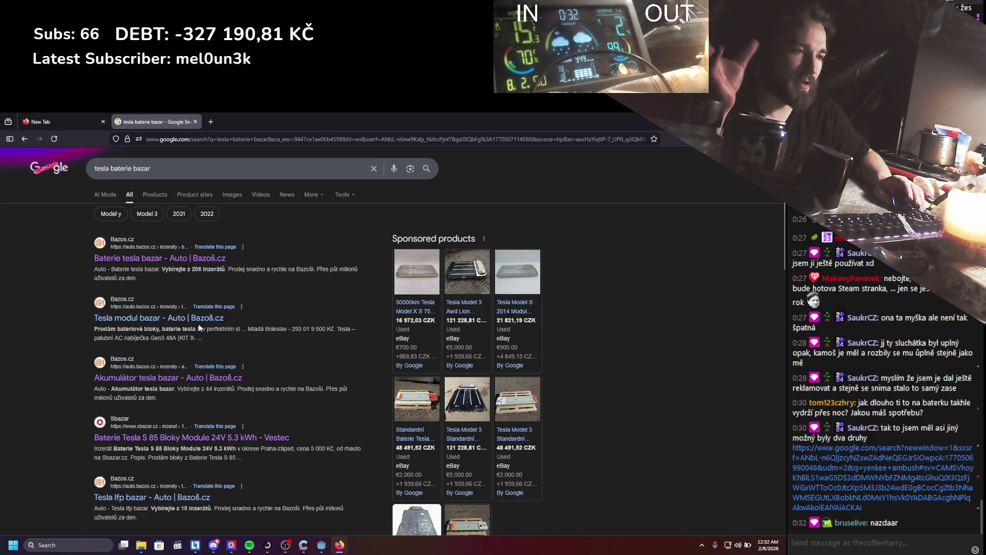
Open the Sbazar, 'Akumulátor tesla bazar' and 'Baterie tesla bazar' listings in new tabs.
click(184, 438)
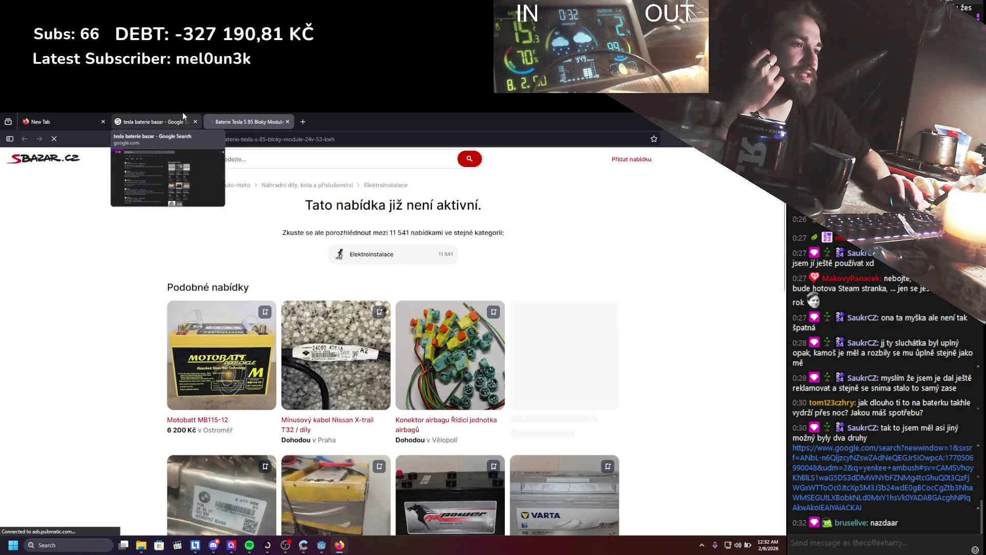
click(183, 120)
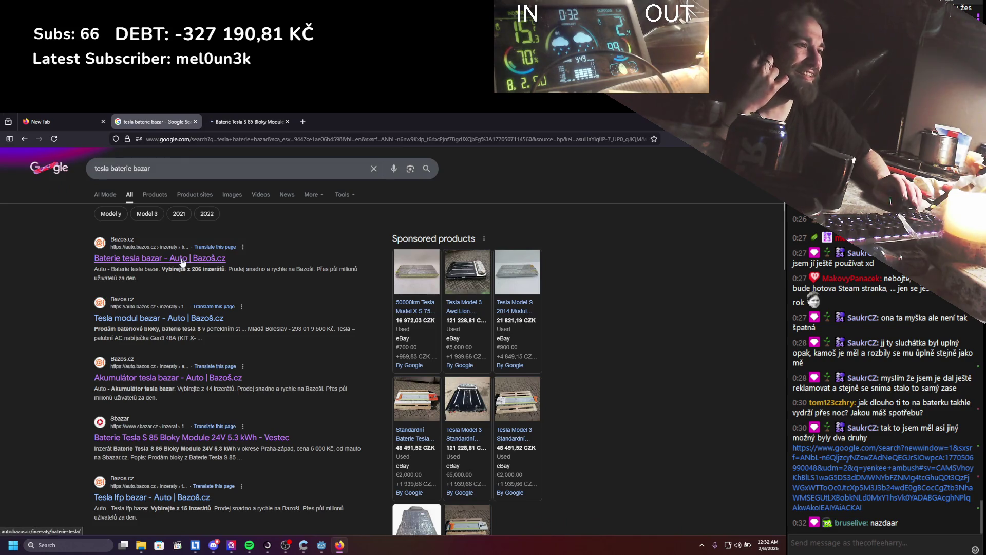
click(161, 377)
scroll(272, 300, down, 5)
scroll(272, 300, down, 10)
key(ctrl+Page_Up)
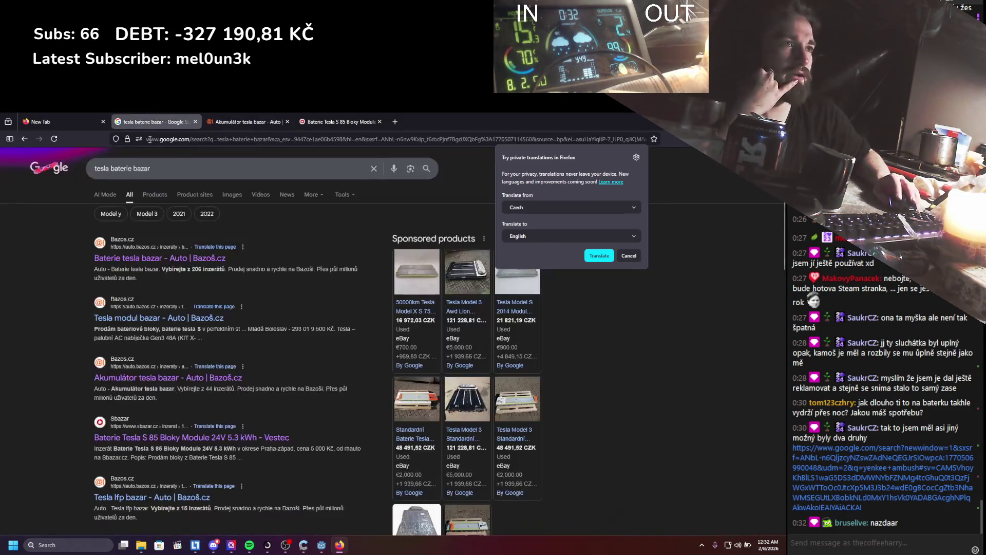
click(137, 258)
scroll(240, 231, down, 5)
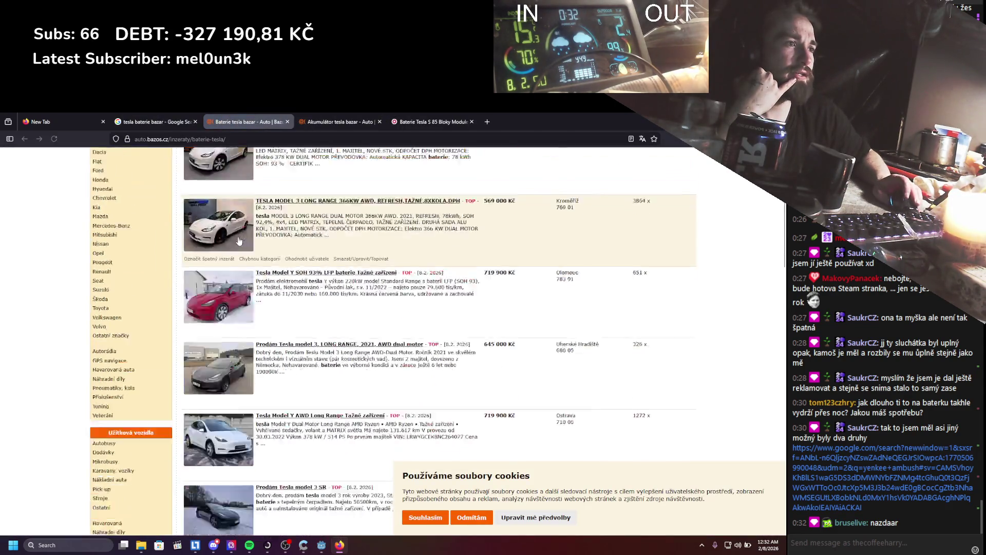
scroll(239, 231, down, 15)
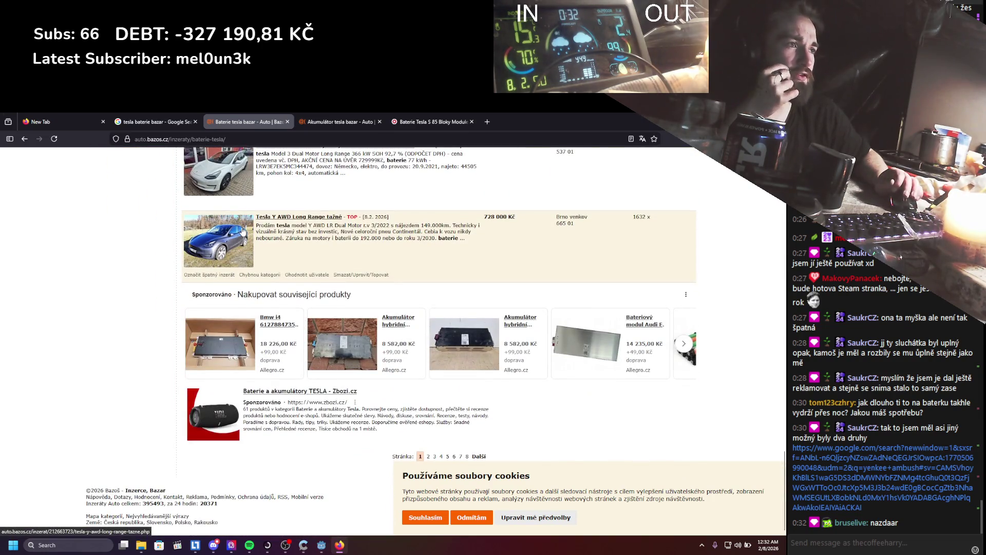
scroll(242, 231, up, 2)
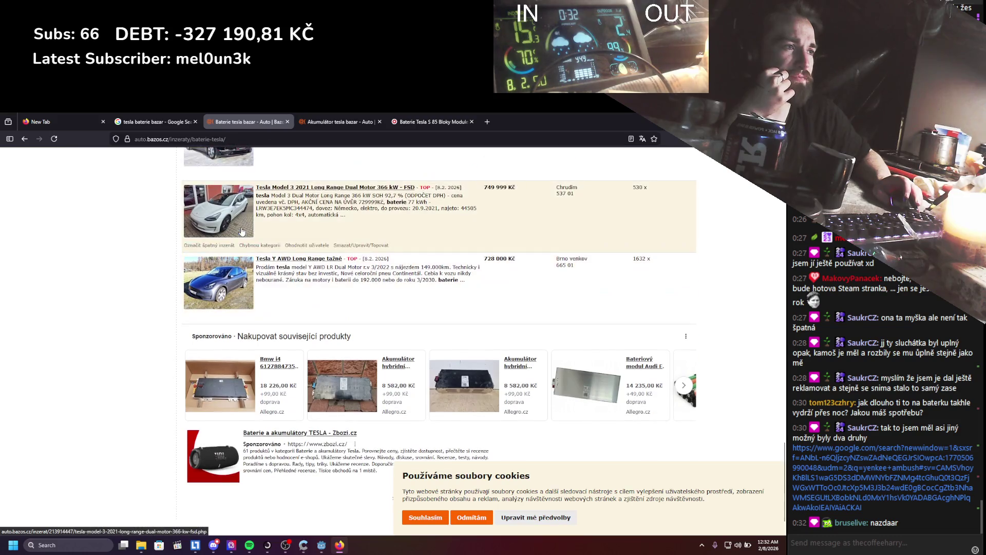
Open the Hyperinzerce Tesla battery listing in a new tab, then scan the remaining results.
key(ctrl+Page_Up)
scroll(94, 369, down, 6)
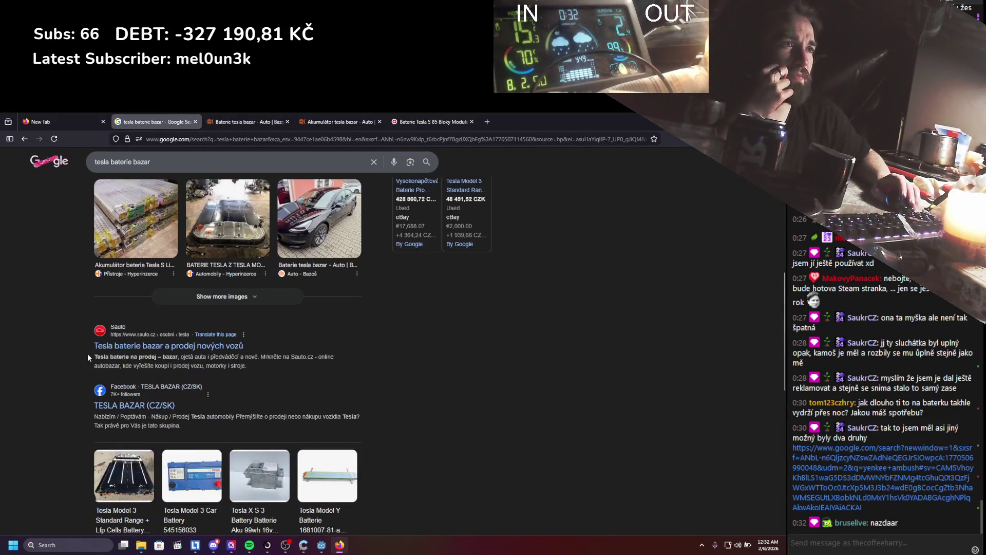
scroll(102, 360, up, 1)
middle_click(122, 355)
click(275, 122)
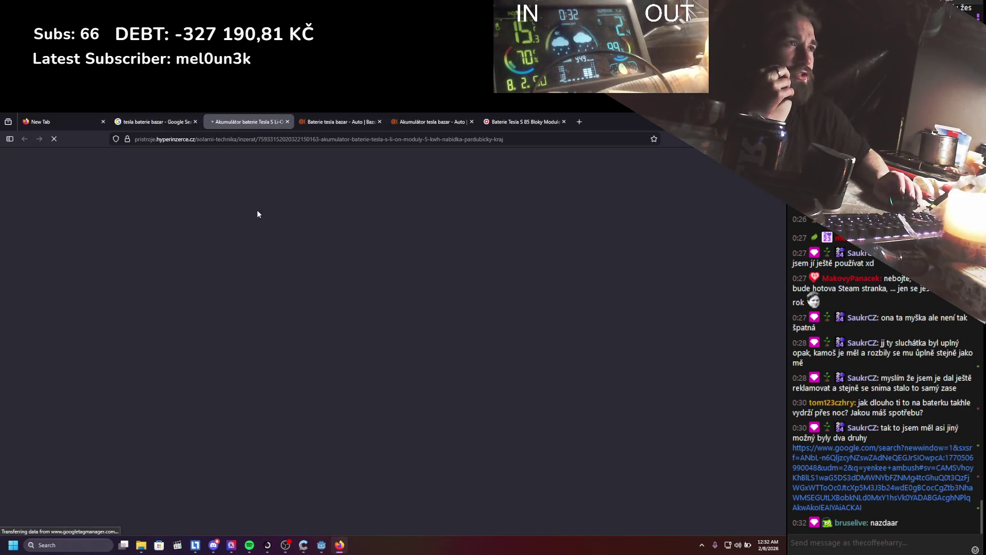
scroll(180, 316, down, 8)
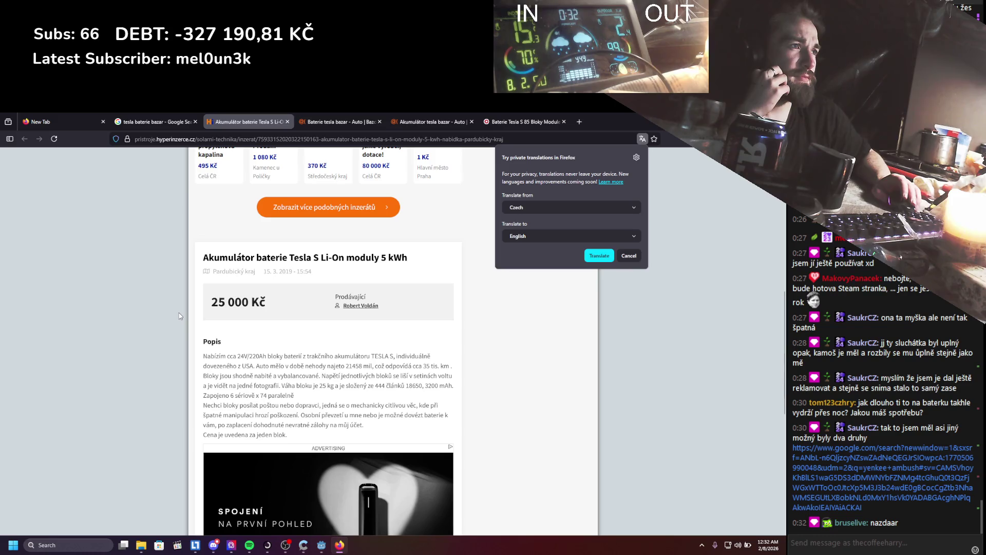
scroll(180, 316, down, 10)
key(ctrl+shift+Tab)
scroll(82, 420, down, 5)
scroll(82, 417, up, 4)
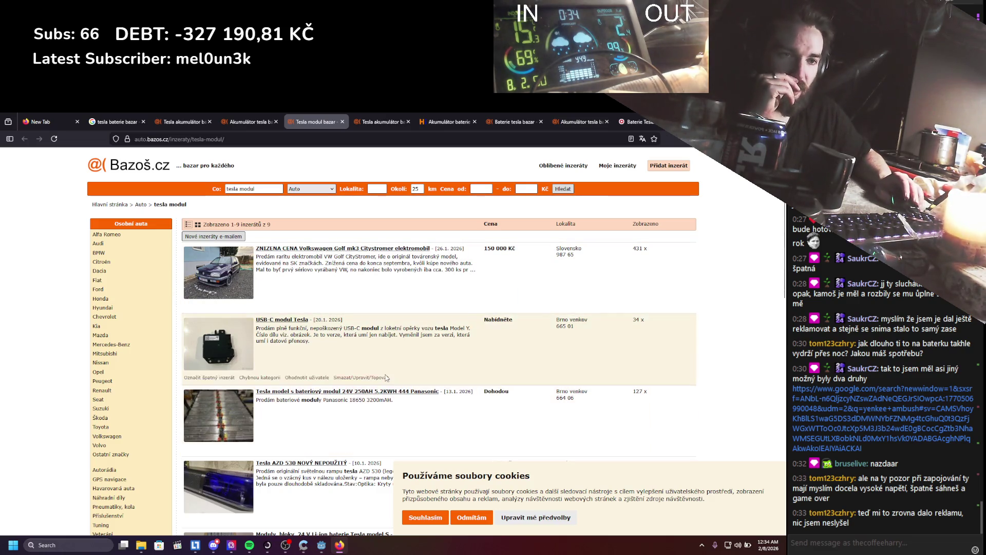
scroll(426, 319, down, 3)
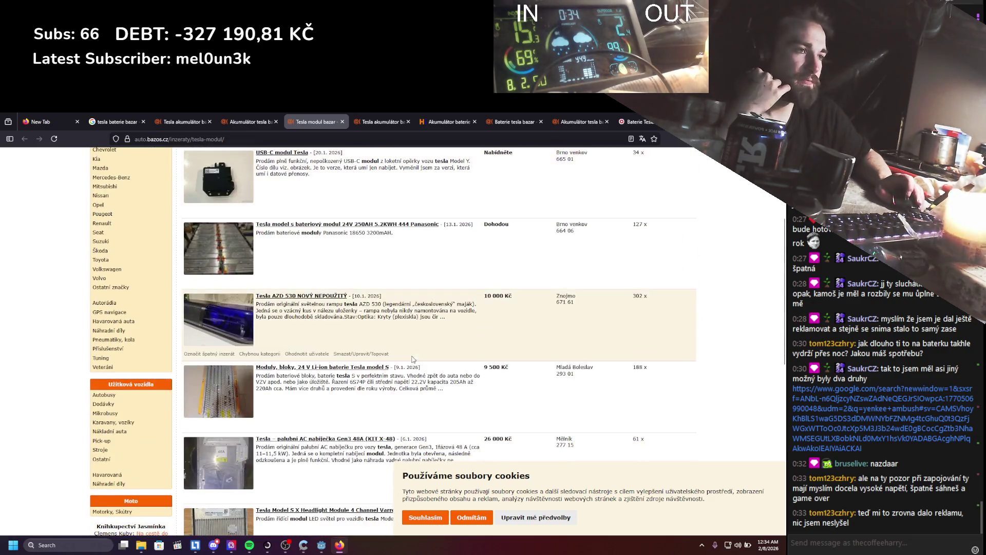
scroll(415, 350, up, 3)
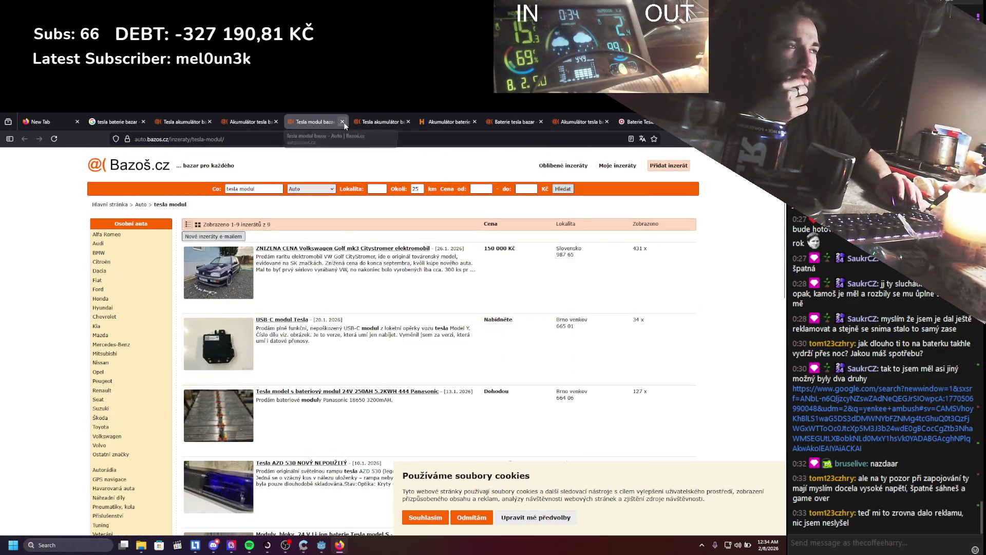
Close the eight Tesla battery listing tabs and the Google results tab, then quit Firefox.
click(342, 121)
click(342, 122)
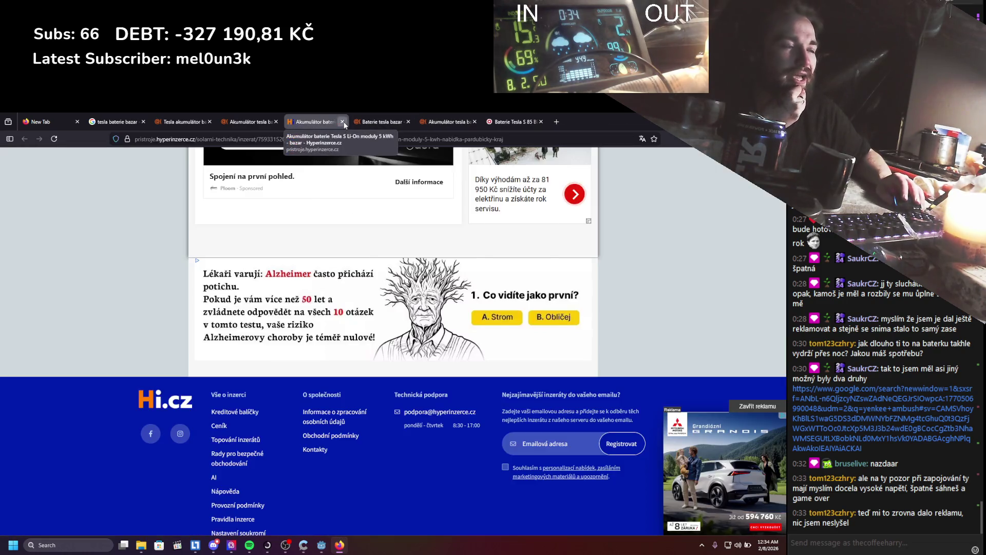
click(342, 122)
click(342, 122)
click(342, 121)
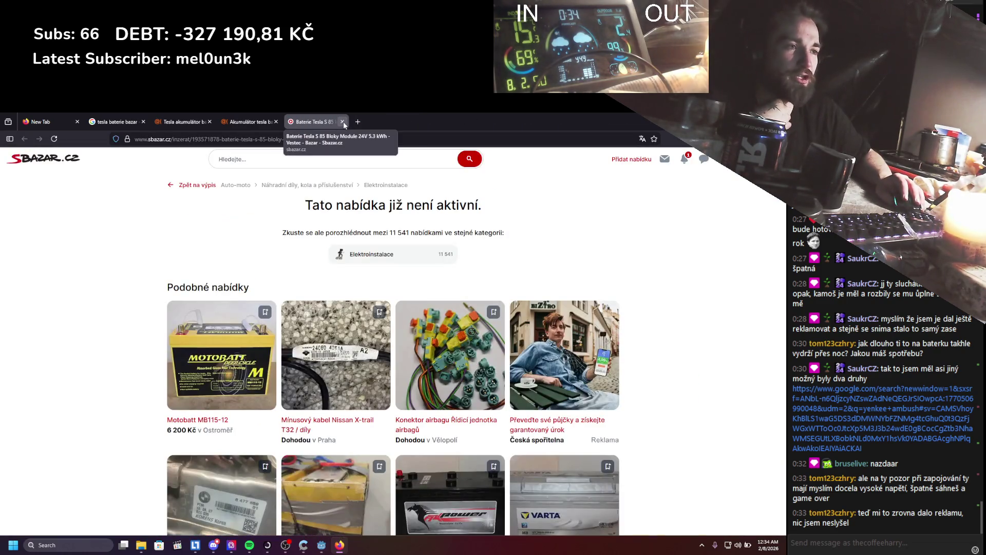
click(342, 121)
click(342, 122)
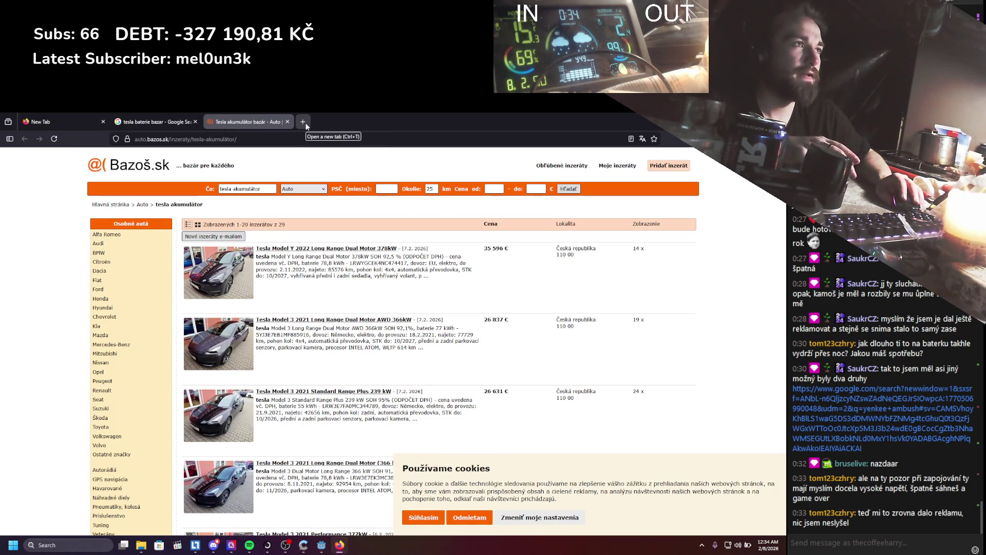
click(291, 122)
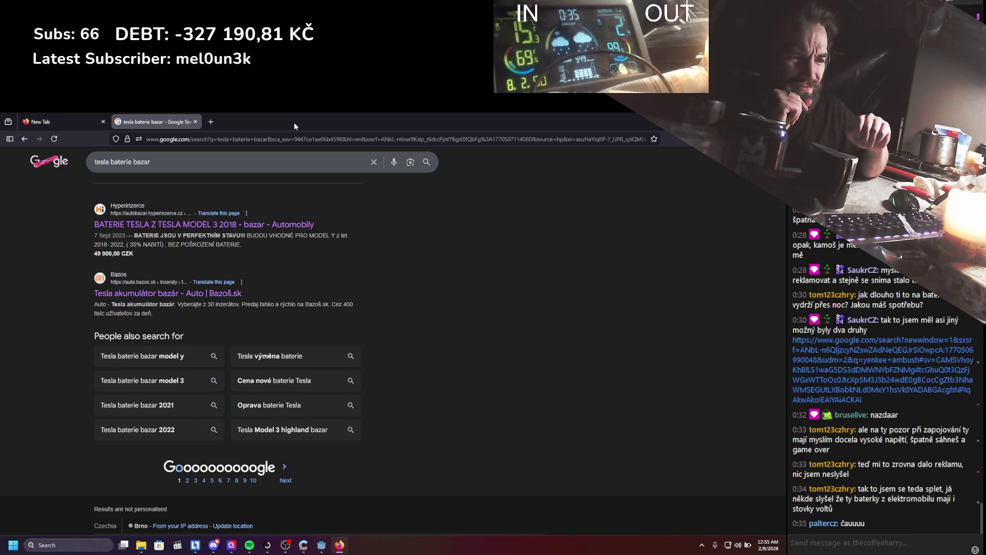
click(195, 122)
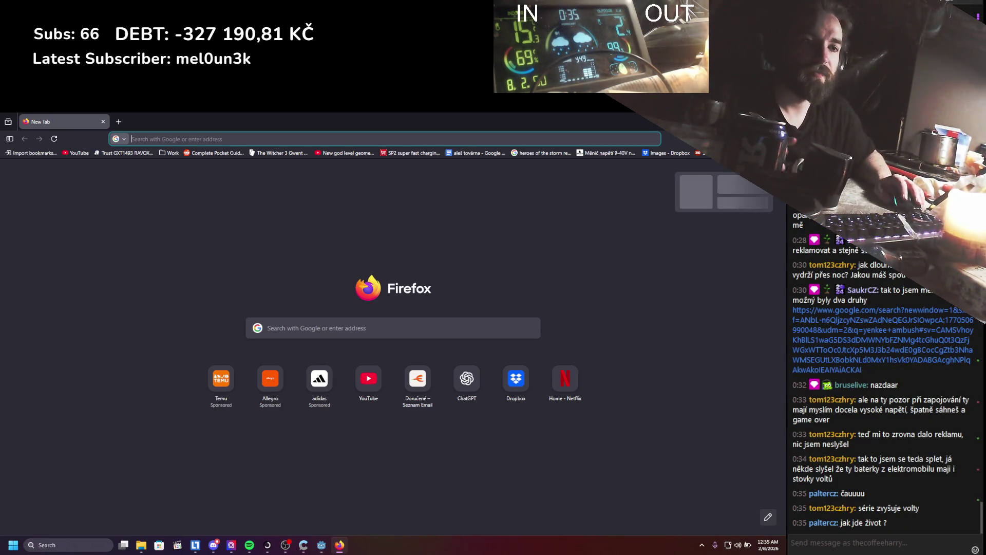
click(773, 122)
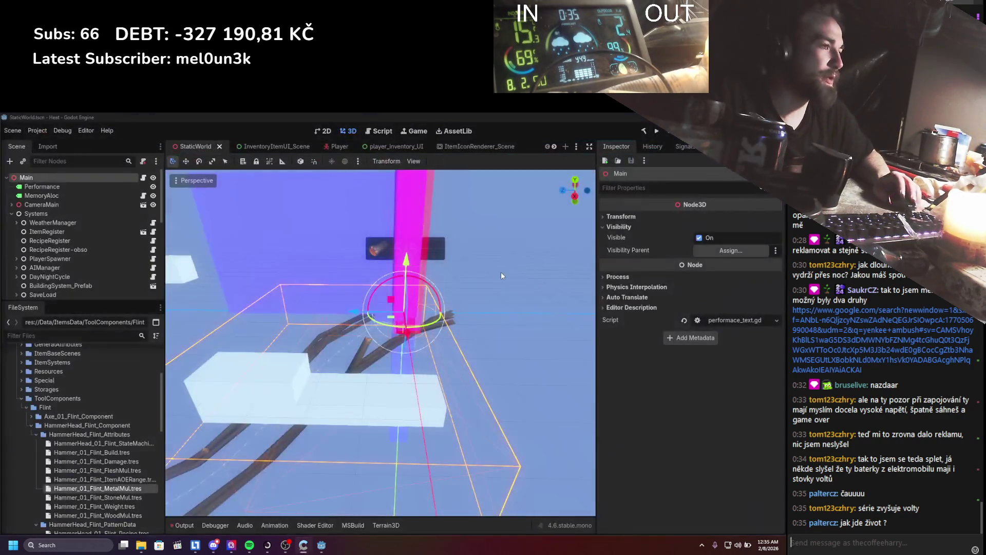
Save the StaticWorld scene and collapse the HammerHead_Flint_Component and ToolComponents folders.
key(ctrl+s)
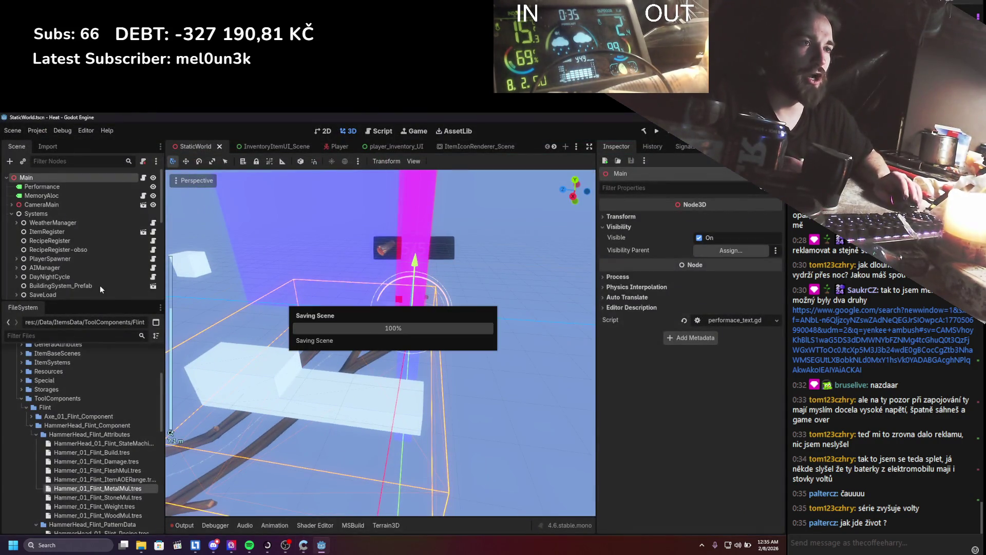
click(32, 426)
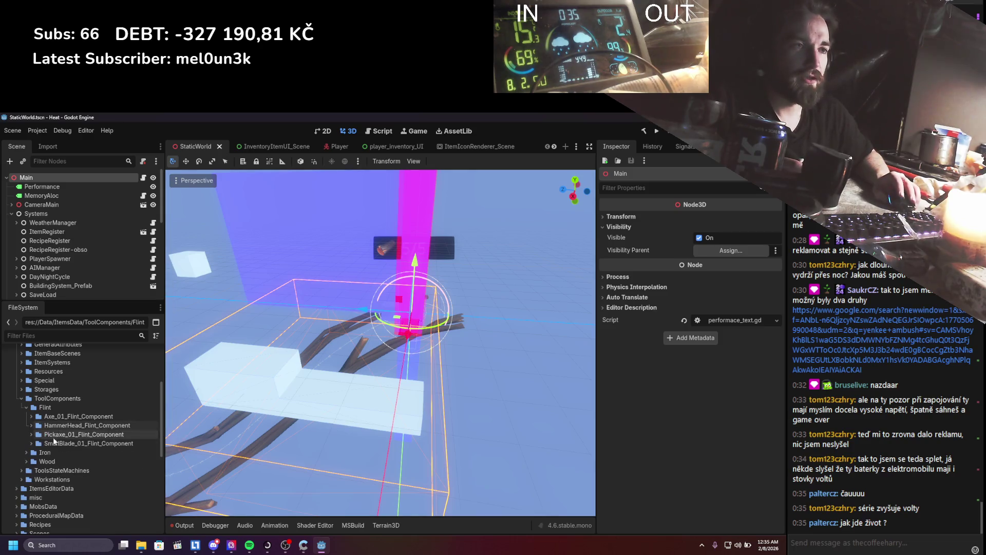
click(22, 398)
scroll(112, 436, up, 4)
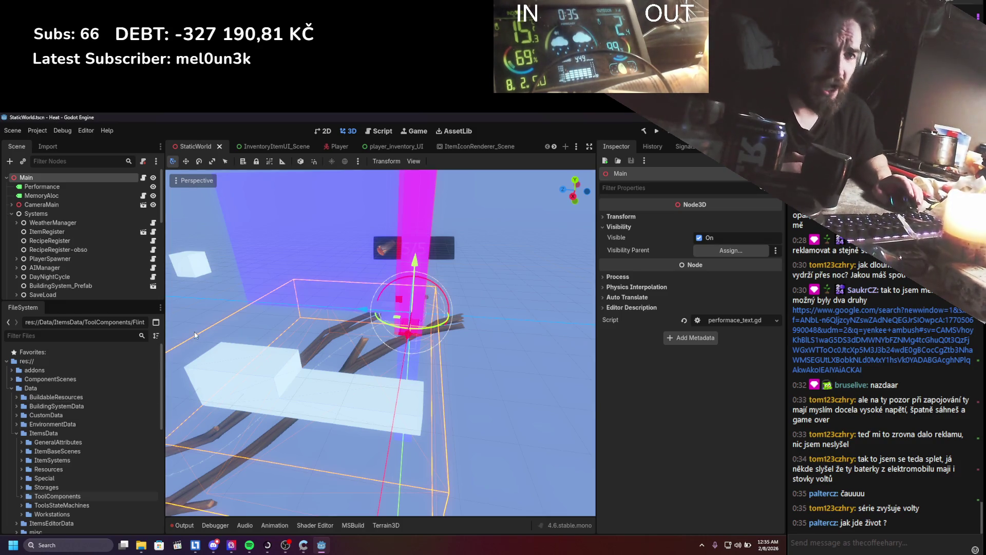
scroll(215, 307, down, 3)
scroll(216, 311, up, 2)
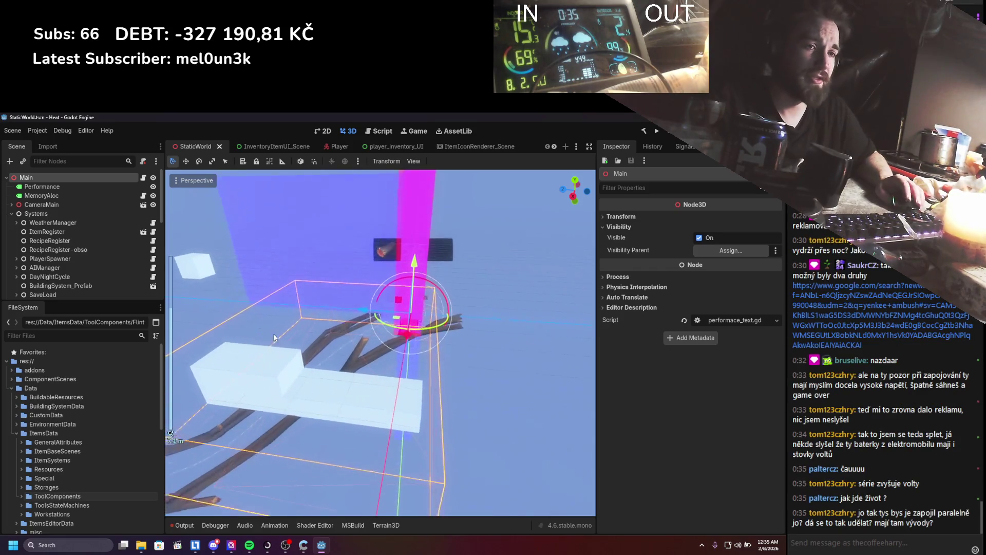
scroll(280, 329, up, 5)
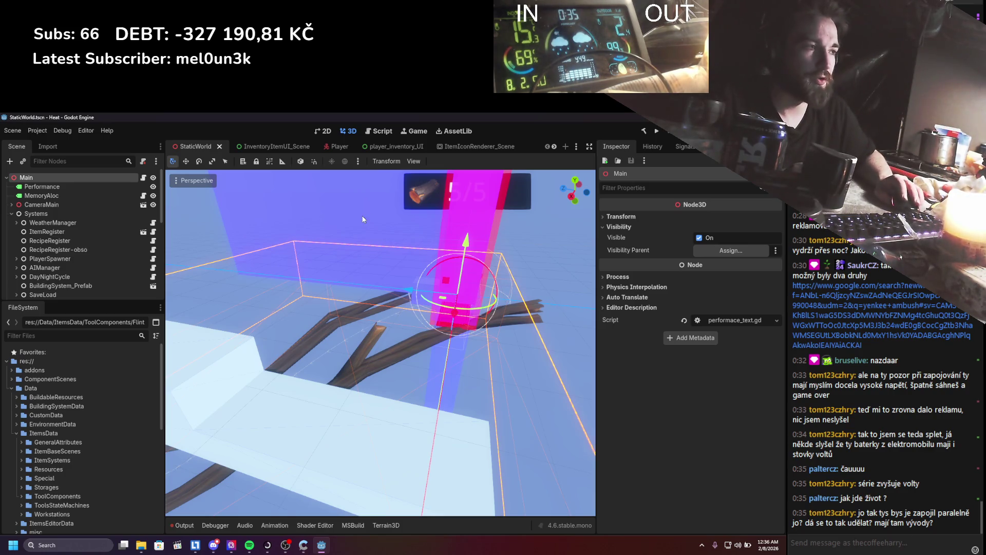
scroll(362, 242, up, 3)
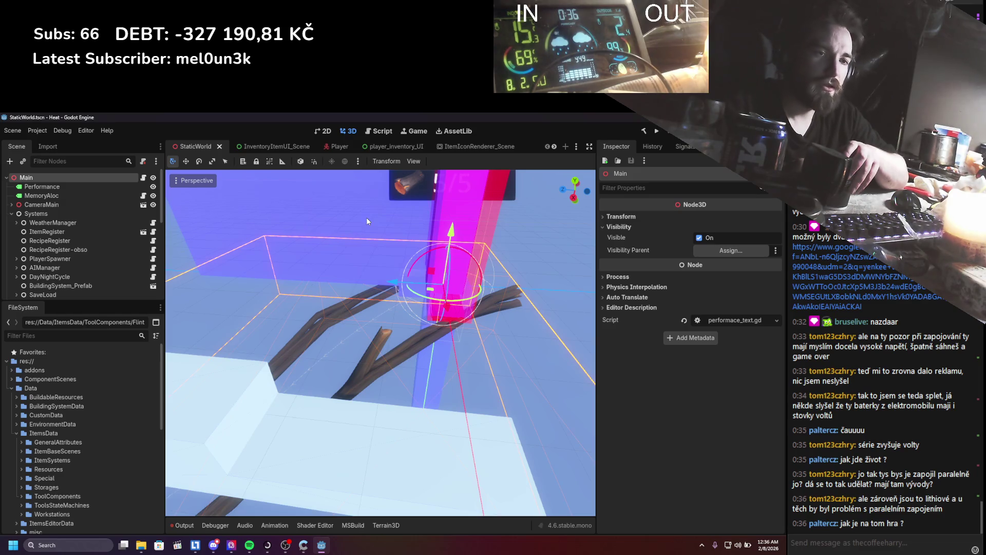
scroll(314, 226, down, 3)
scroll(314, 225, up, 3)
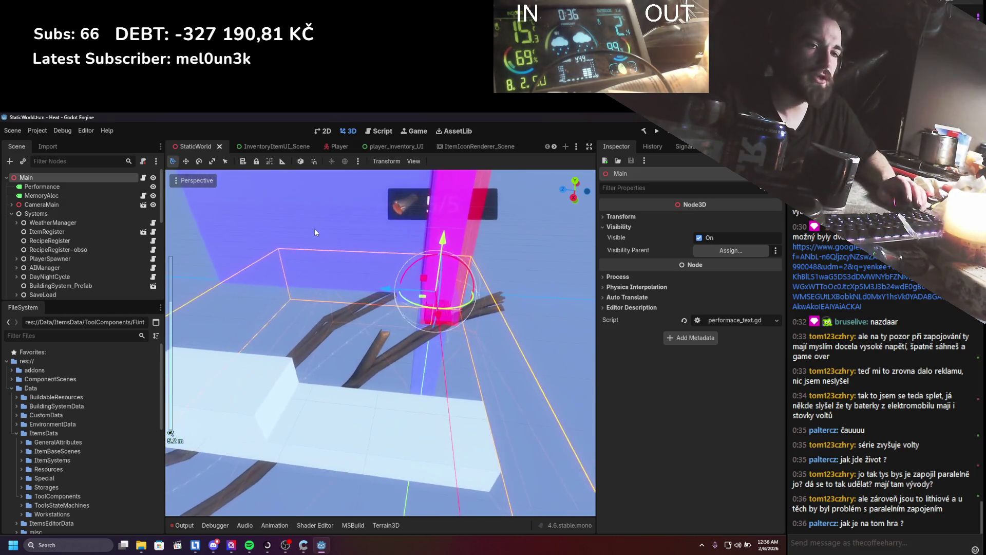
scroll(315, 229, down, 2)
scroll(315, 229, up, 2)
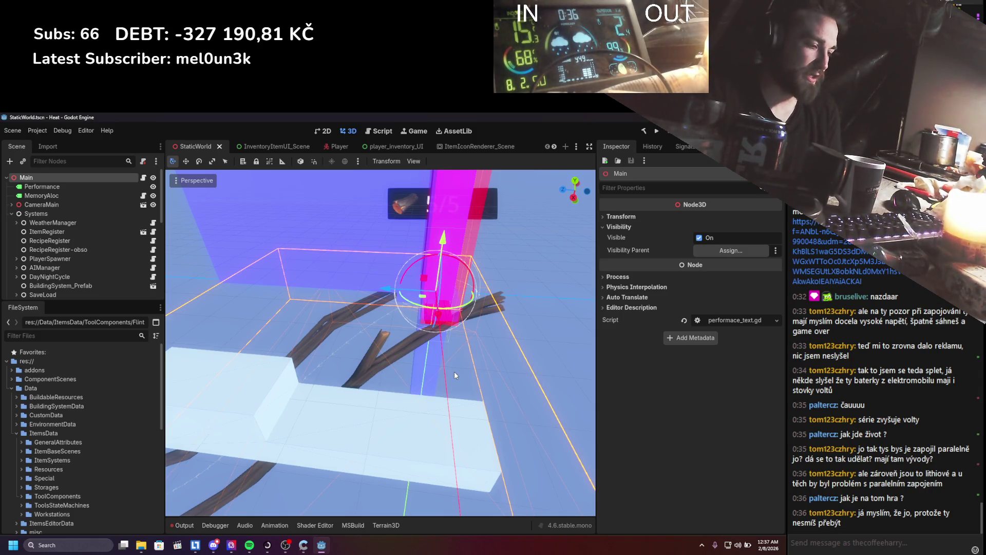
drag(455, 375, 457, 379)
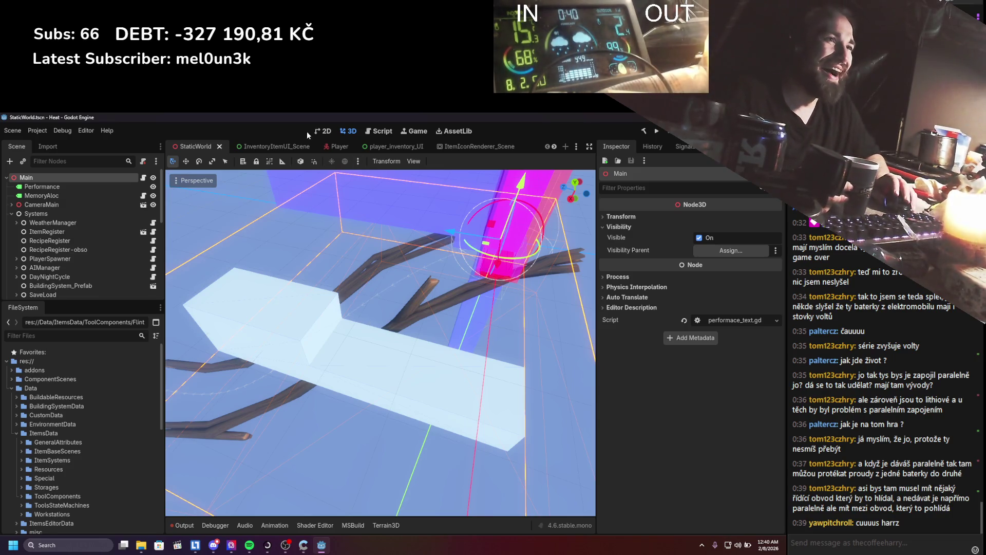
Build the .NET project and launch Heat in a debug window.
click(655, 131)
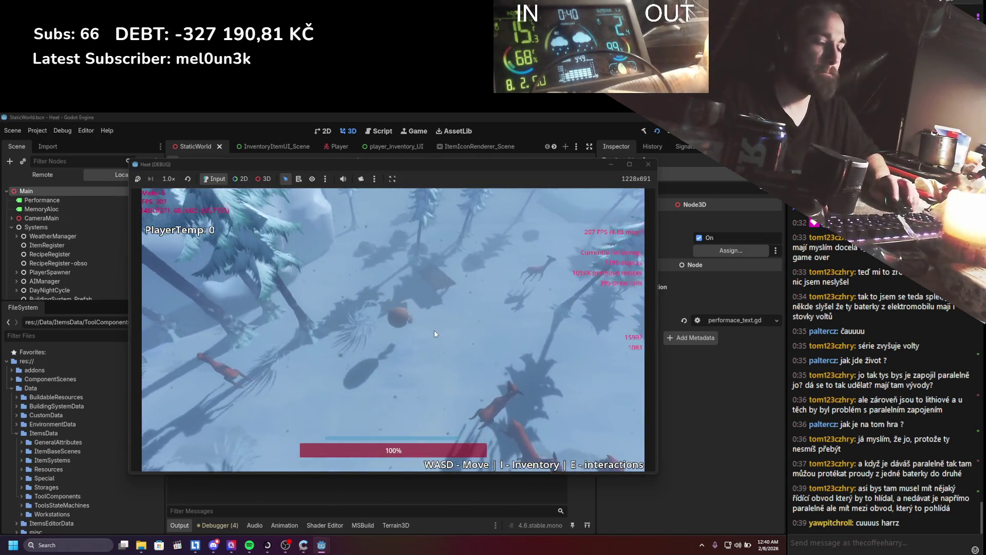
In the inventory assembler, drag the stick onto the log as a hammer handle, then stop the run.
key(i)
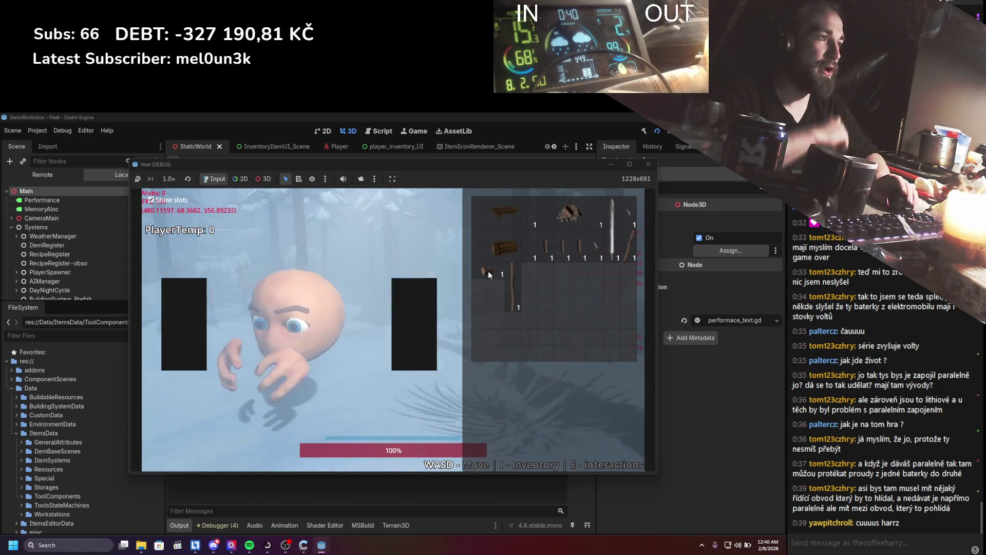
click(487, 271)
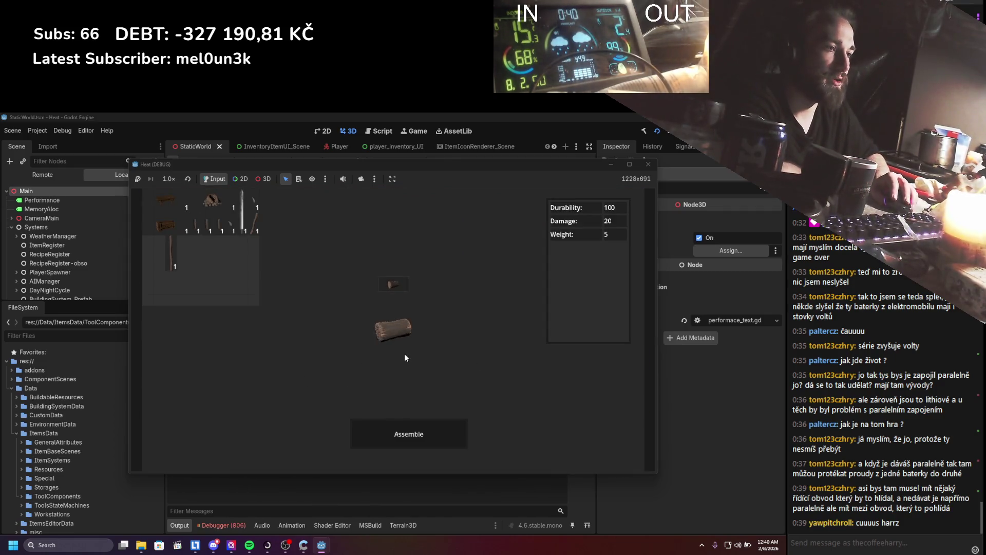
drag(299, 354, 393, 328)
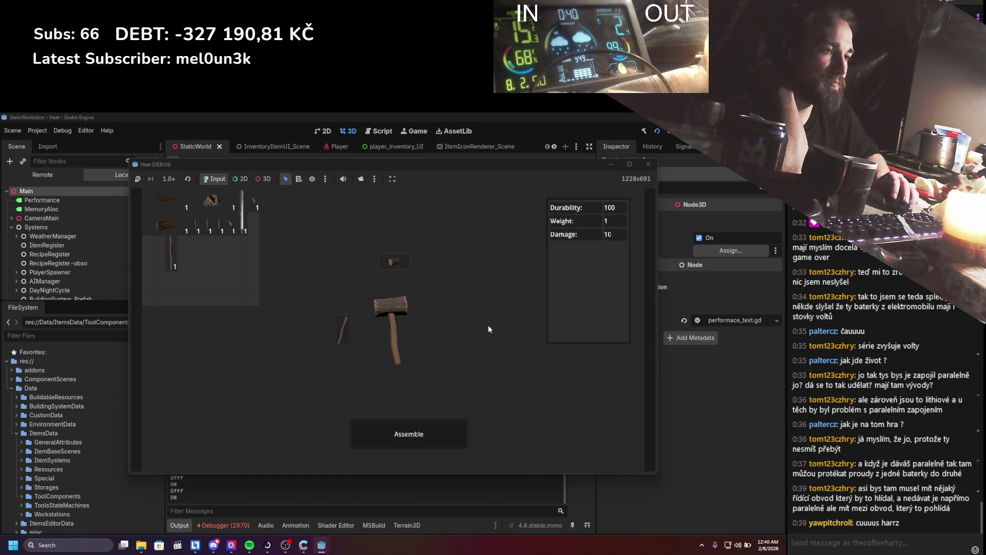
click(648, 164)
scroll(211, 460, up, 15)
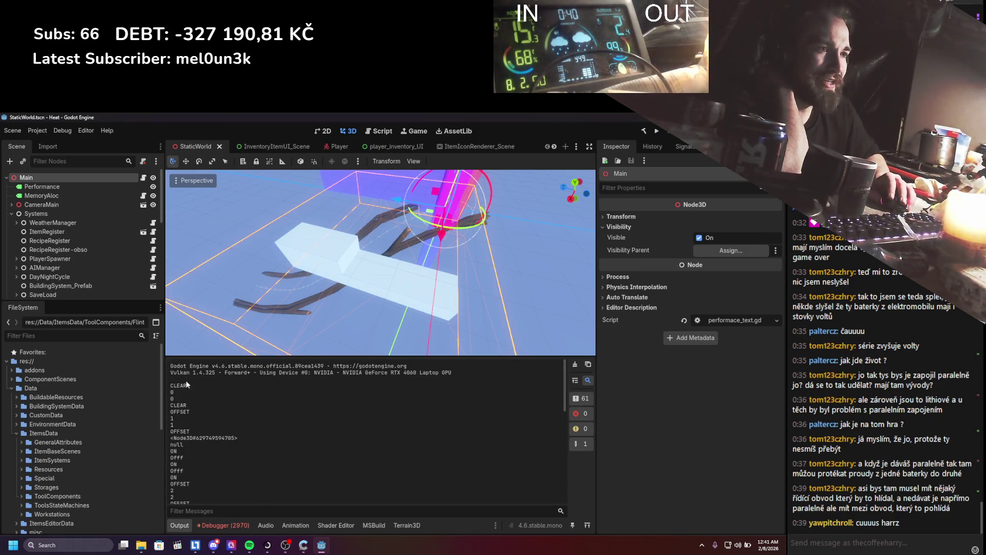
Follow the NullReferenceException's stack trace to ItemEditor_AssemblySlotLoader.cs line 28 in Visual Studio.
drag(185, 445, 168, 445)
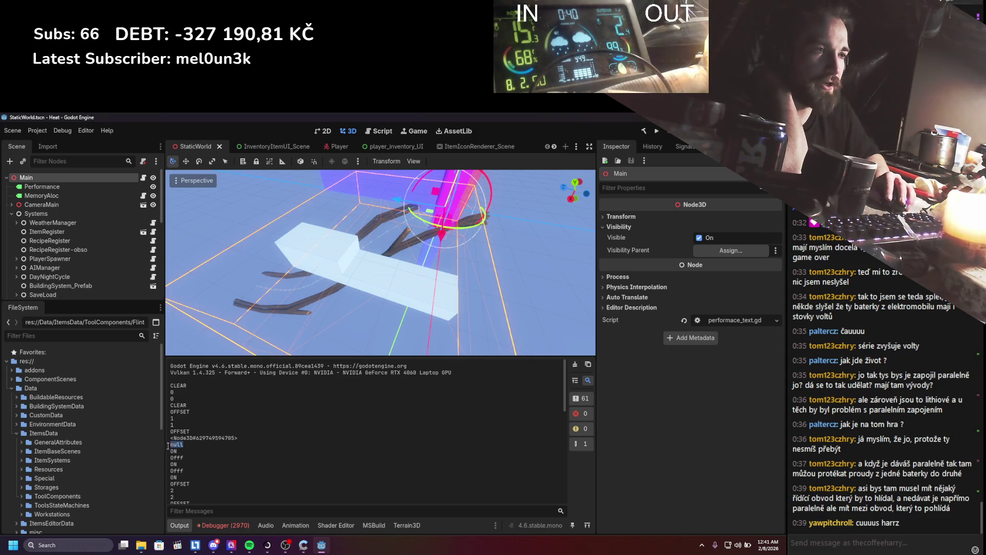
click(234, 522)
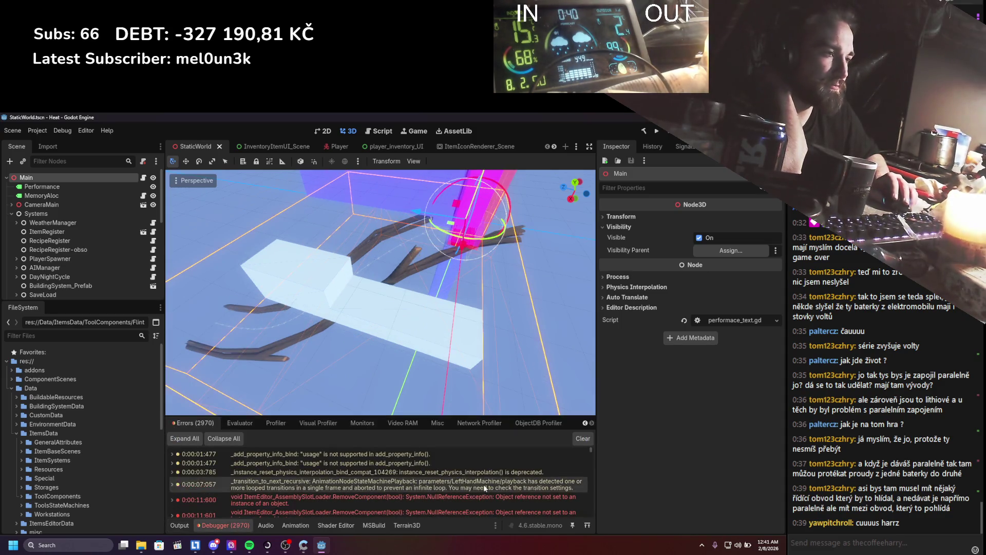
double_click(477, 501)
scroll(291, 483, down, 3)
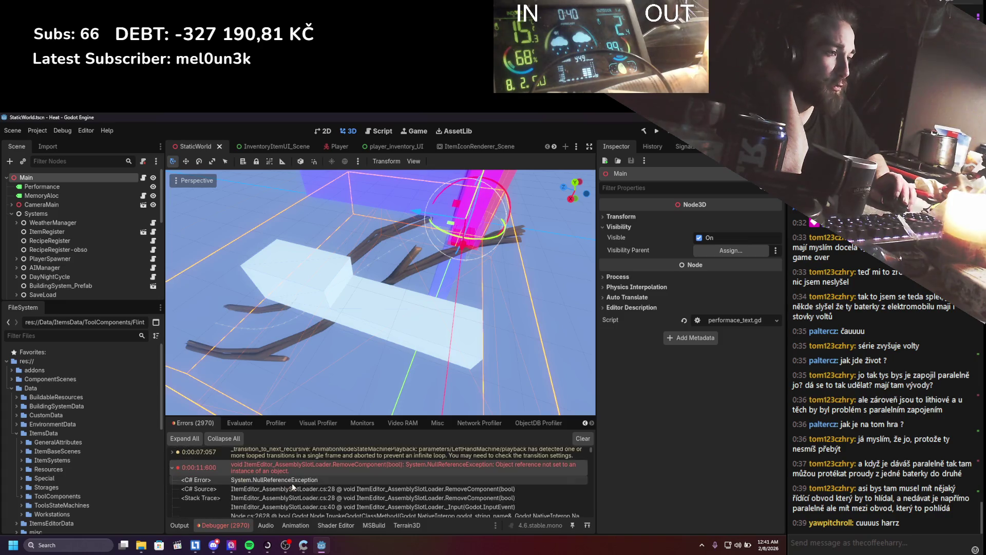
double_click(294, 482)
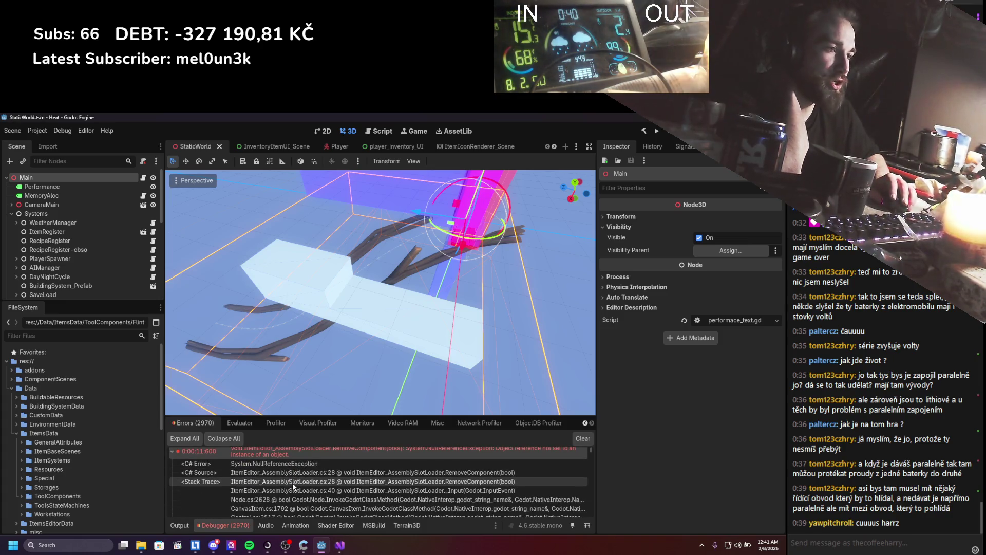
mouse_move(341, 547)
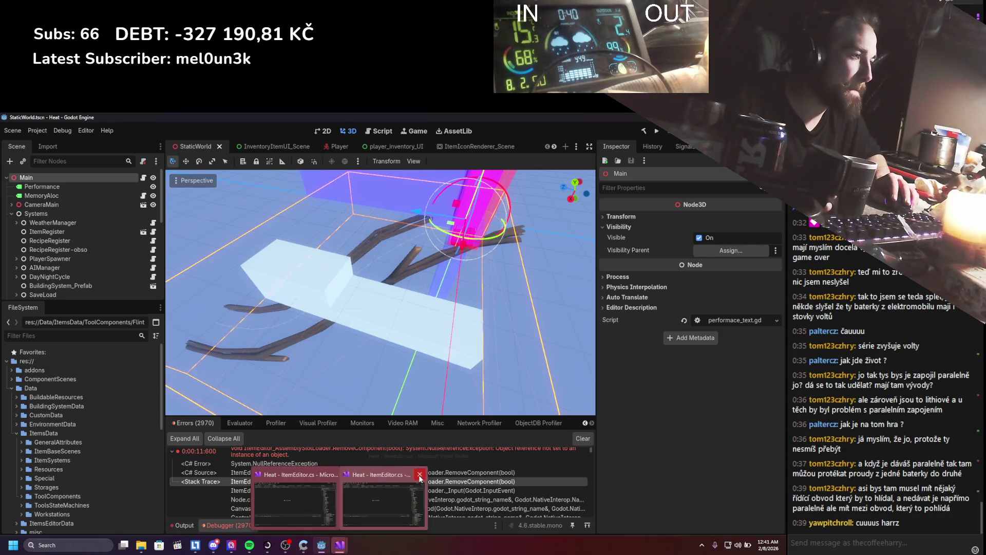
click(384, 489)
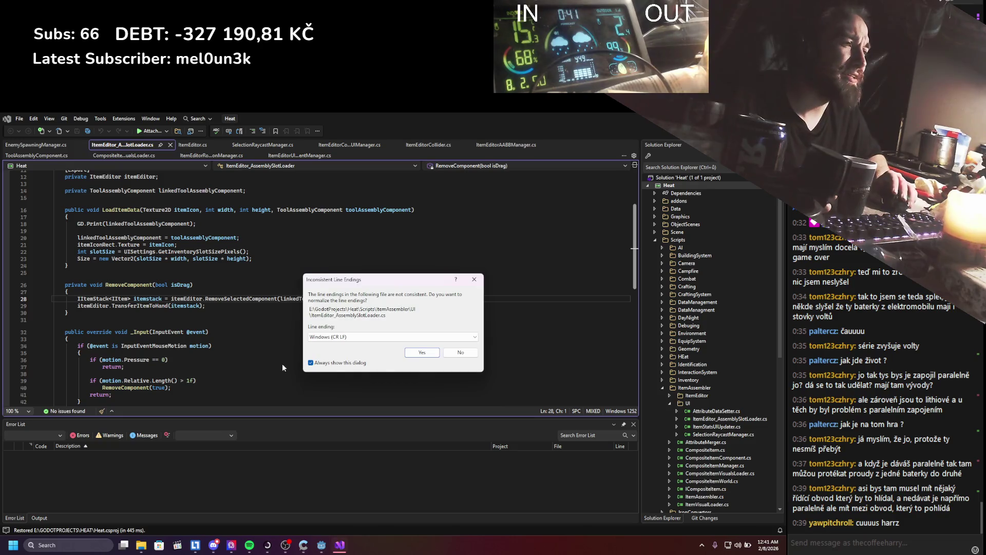
Normalize line endings, delete the GD.Print(linkedToolAssemblyComponent) line from LoadItemData, and save the file.
click(417, 352)
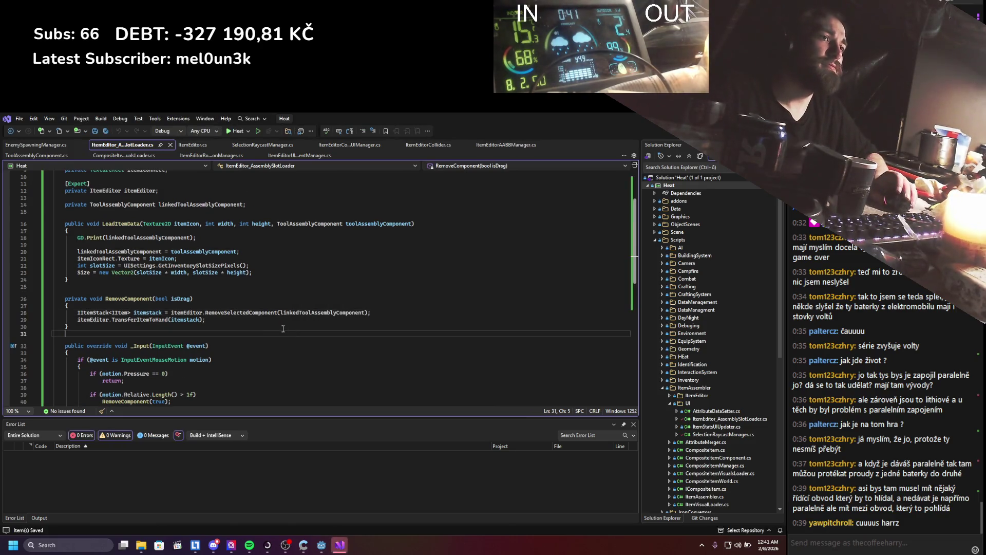
scroll(255, 326, up, 2)
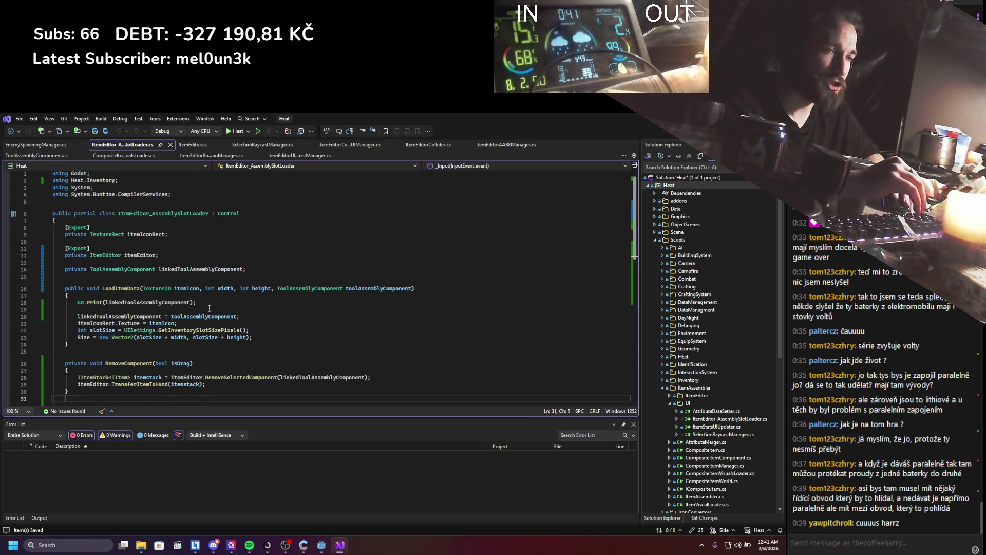
drag(210, 302, 56, 302)
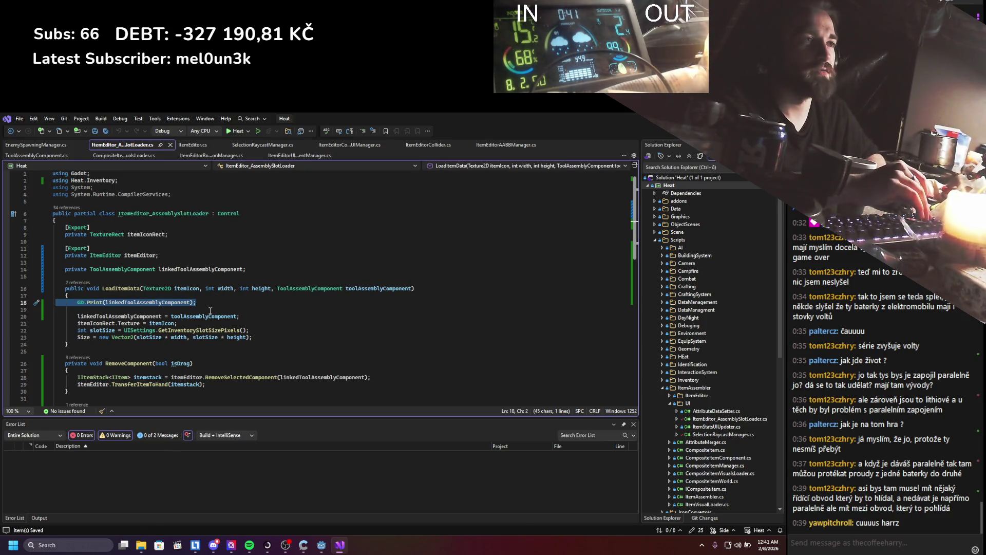
key(Delete)
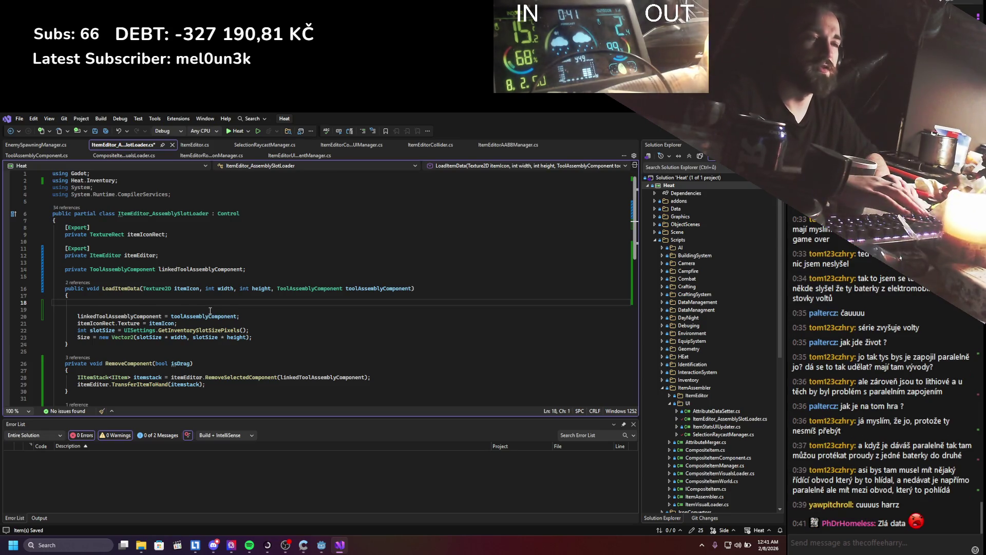
key(BackSpace)
key(ctrl+s)
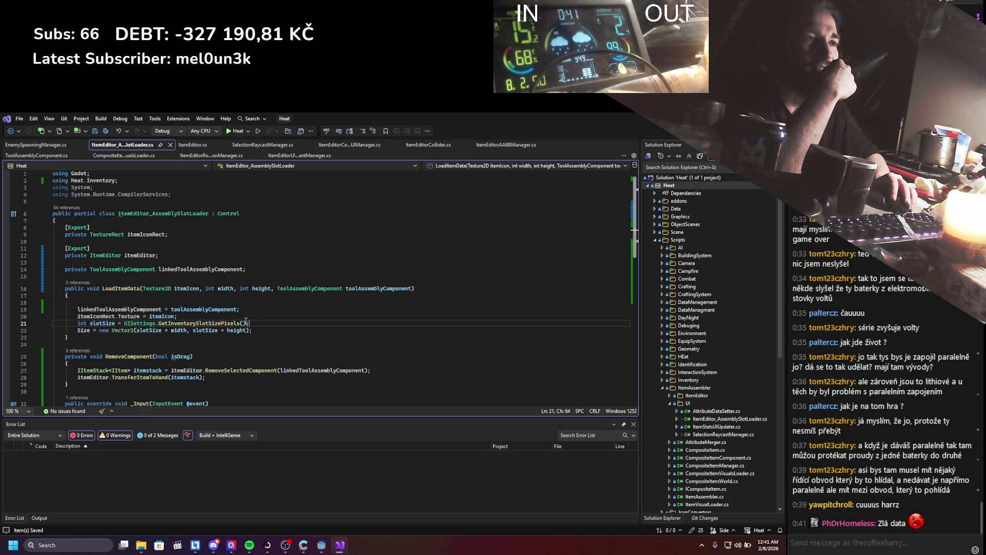
right_click(128, 289)
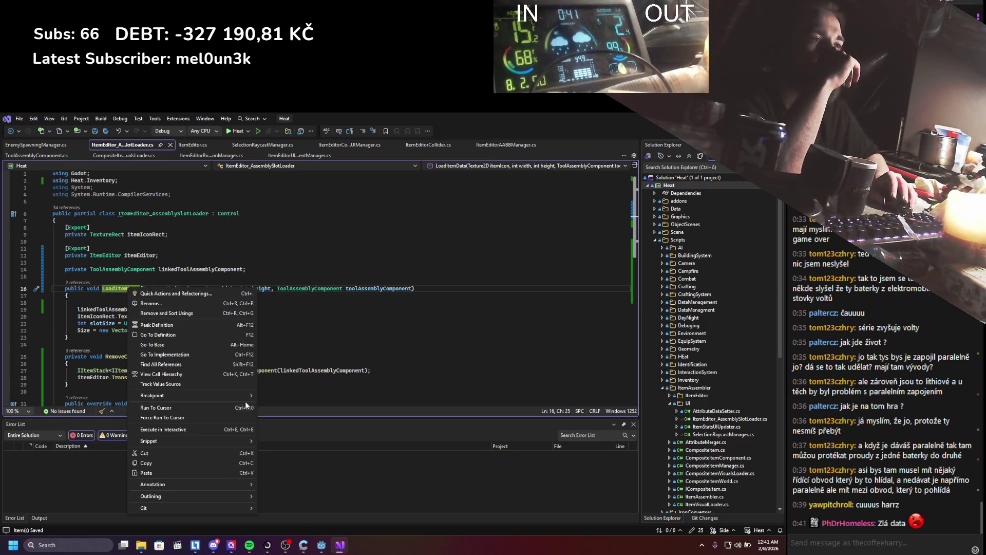
Find references to LoadItemData and go to its call in UpdateComponentsUI in ItemEditorComponentsUIManager.cs.
click(160, 364)
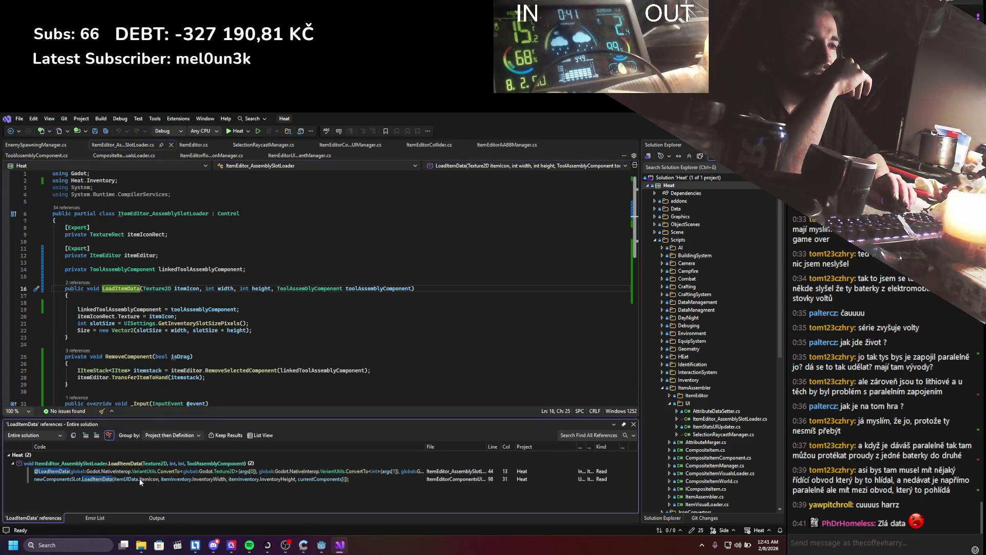
double_click(140, 479)
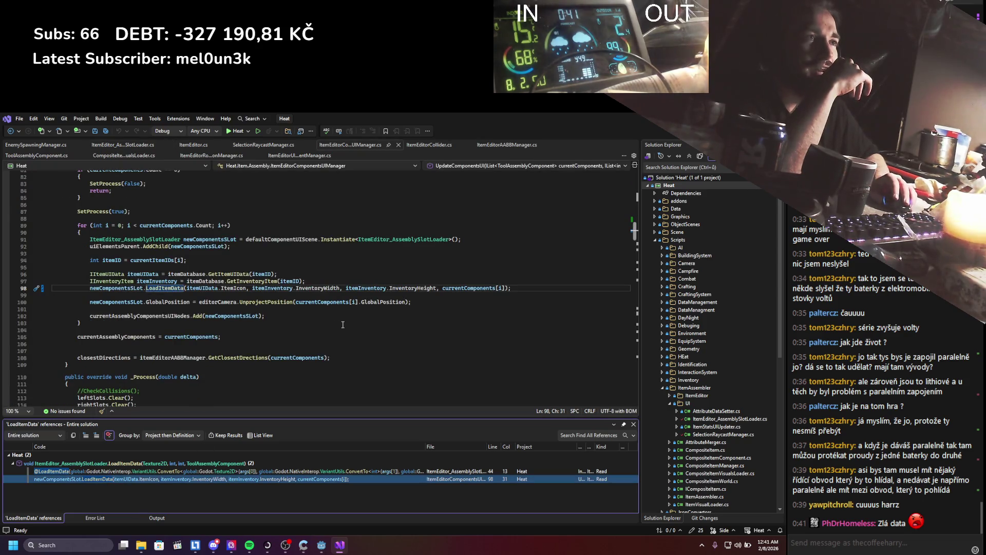
scroll(434, 345, up, 8)
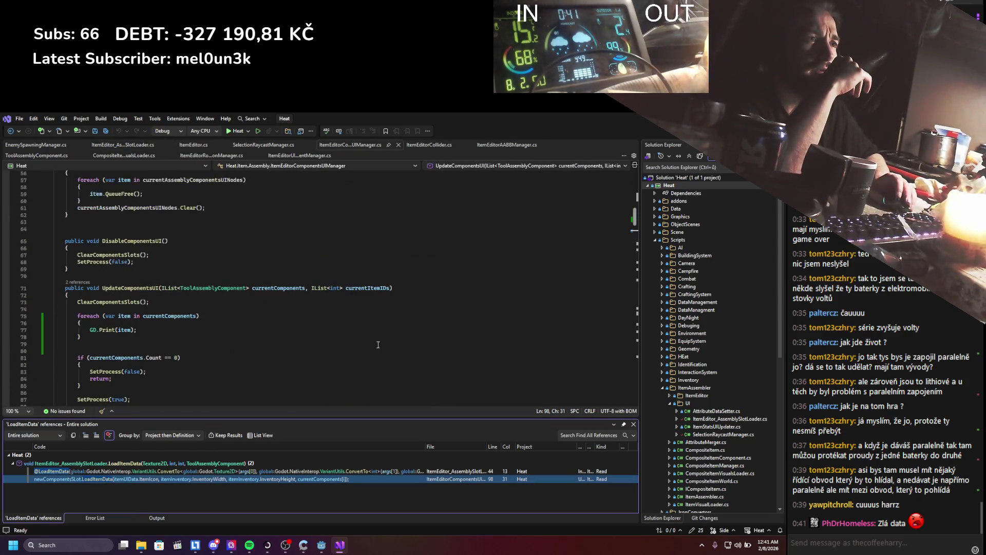
click(634, 424)
scroll(287, 318, down, 5)
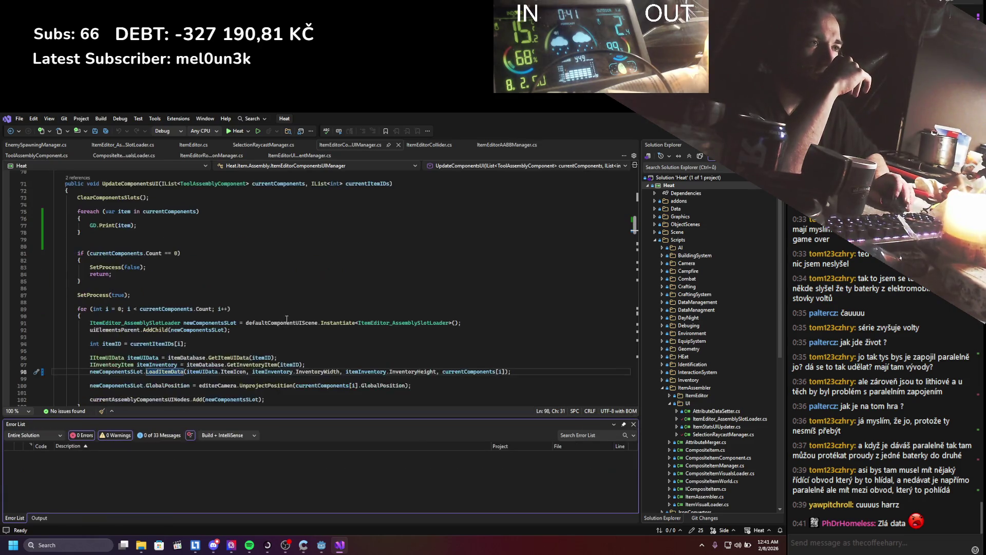
scroll(265, 313, down, 1)
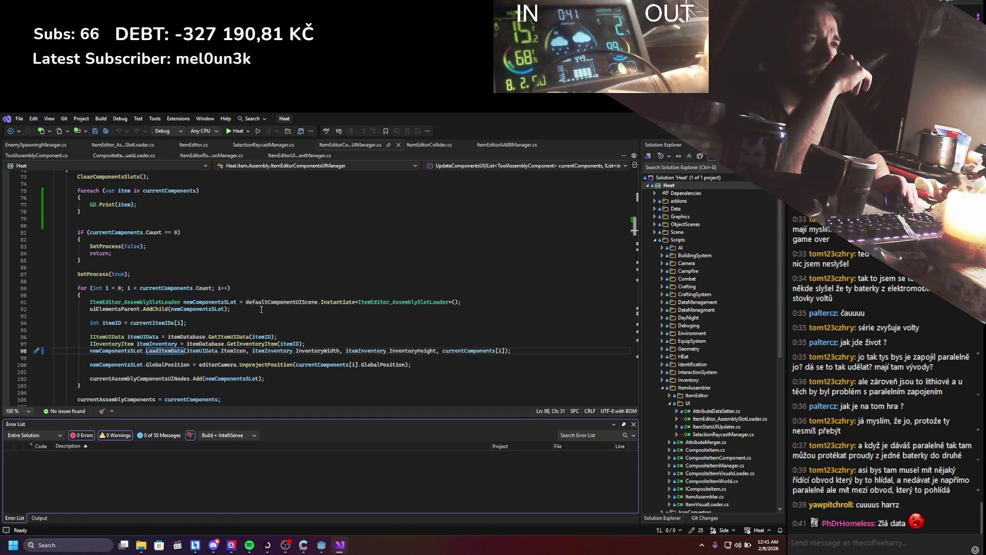
scroll(261, 310, up, 2)
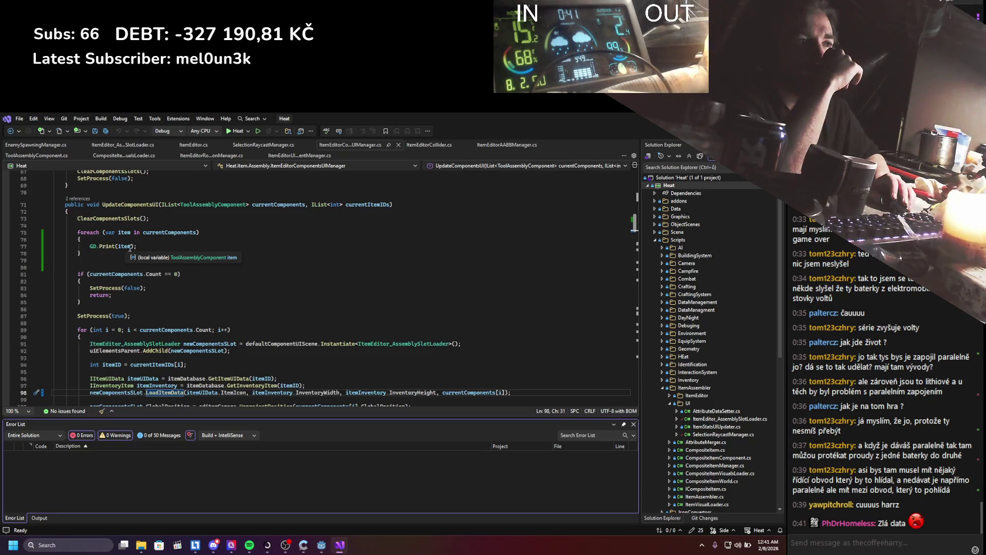
drag(129, 295, 77, 274)
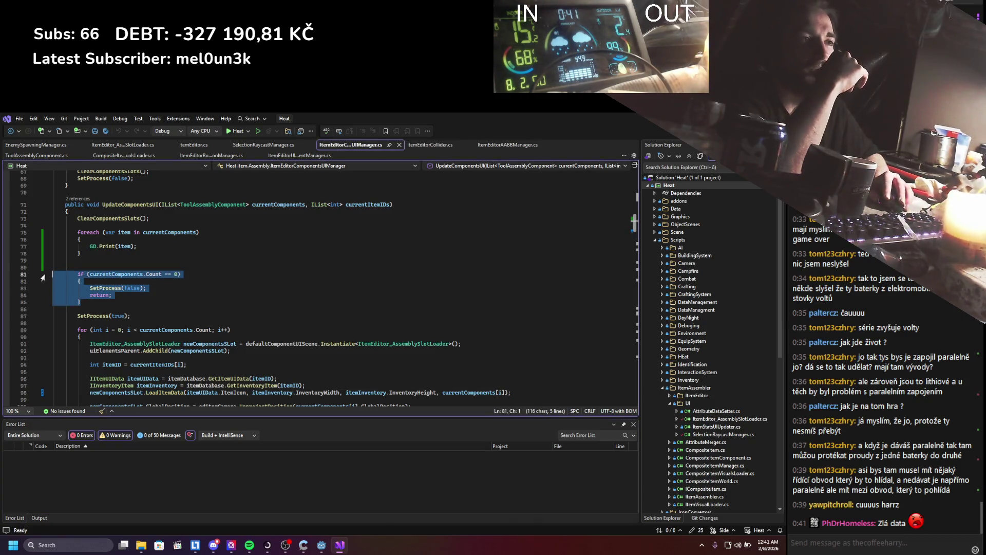
click(129, 295)
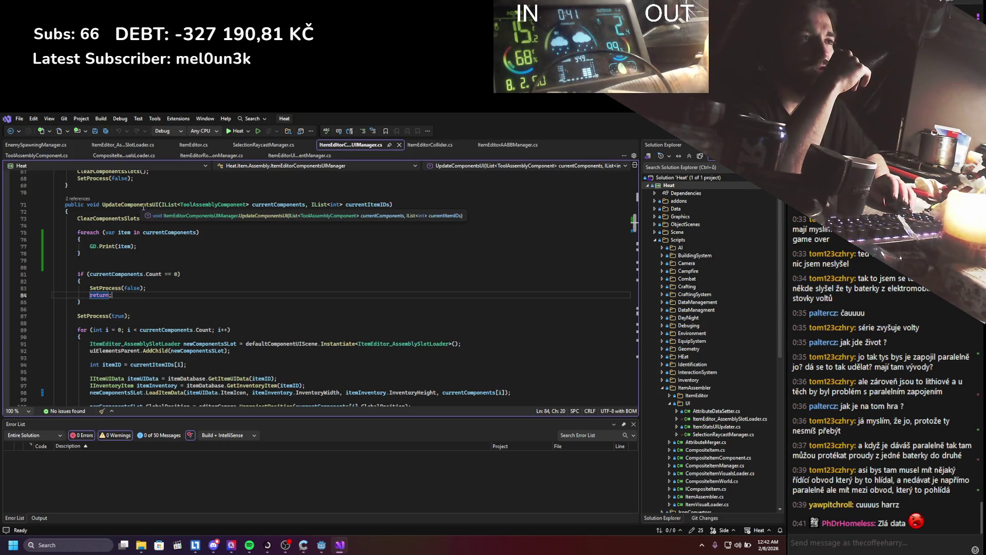
Go to the first UpdateComponentsUI call in ItemEditor's OffsetItemHolder, then rerun the game from Godot.
right_click(144, 205)
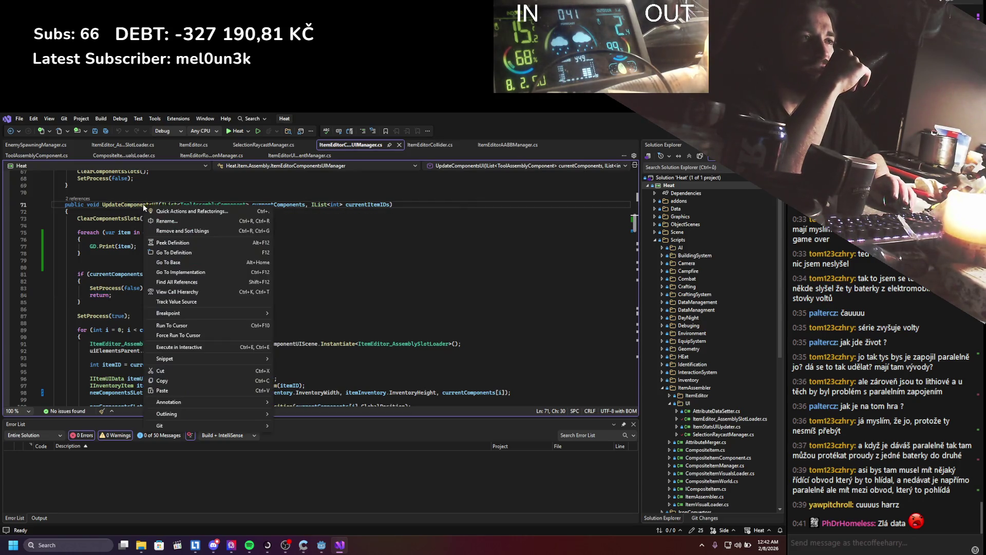
click(176, 282)
double_click(141, 479)
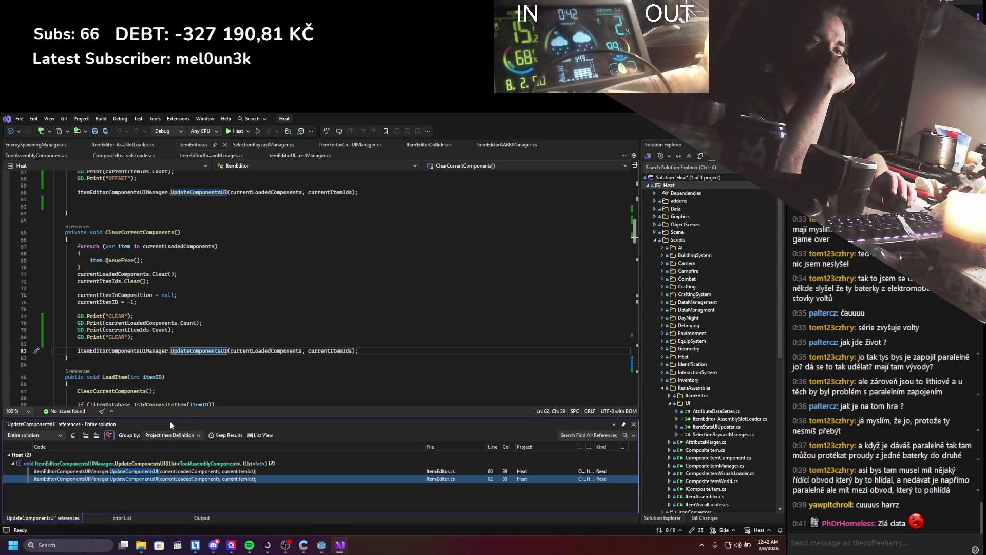
double_click(142, 472)
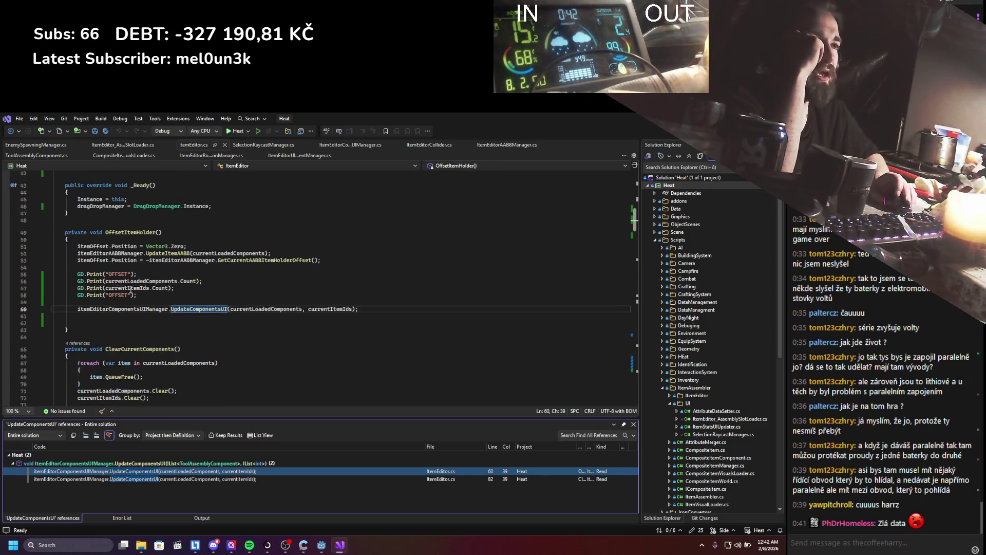
scroll(202, 319, up, 3)
mouse_move(78, 288)
mouse_down()
mouse_move(202, 339)
mouse_move(178, 328)
mouse_move(205, 314)
mouse_up()
click(202, 340)
click(296, 326)
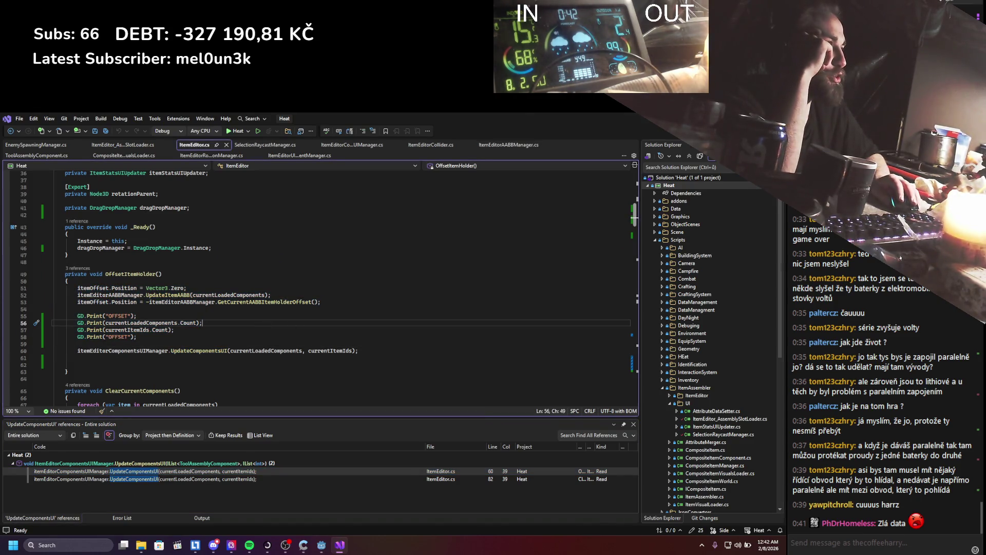
key(alt+Tab)
click(657, 131)
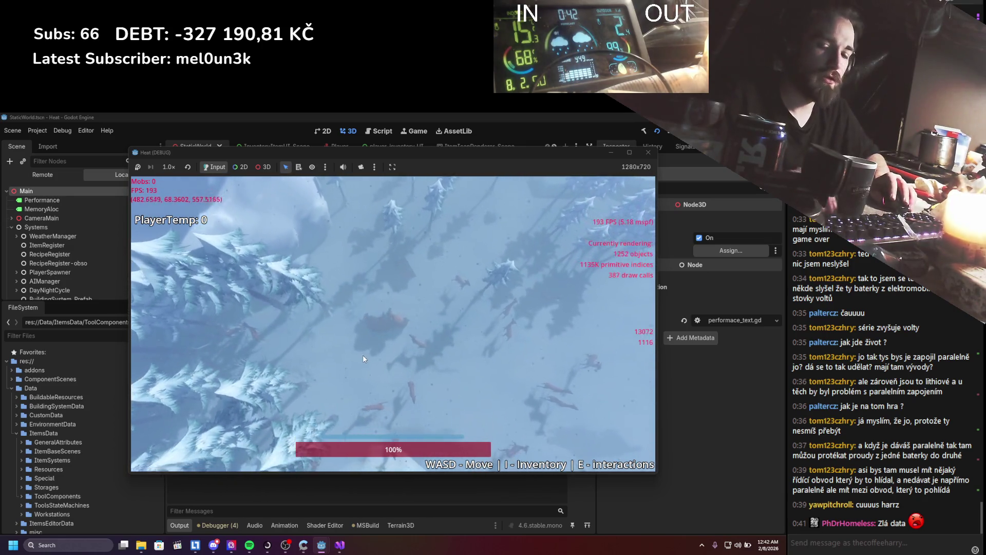
Open the inventory in the running Heat game, showing the item grid and two empty component slots.
key(i)
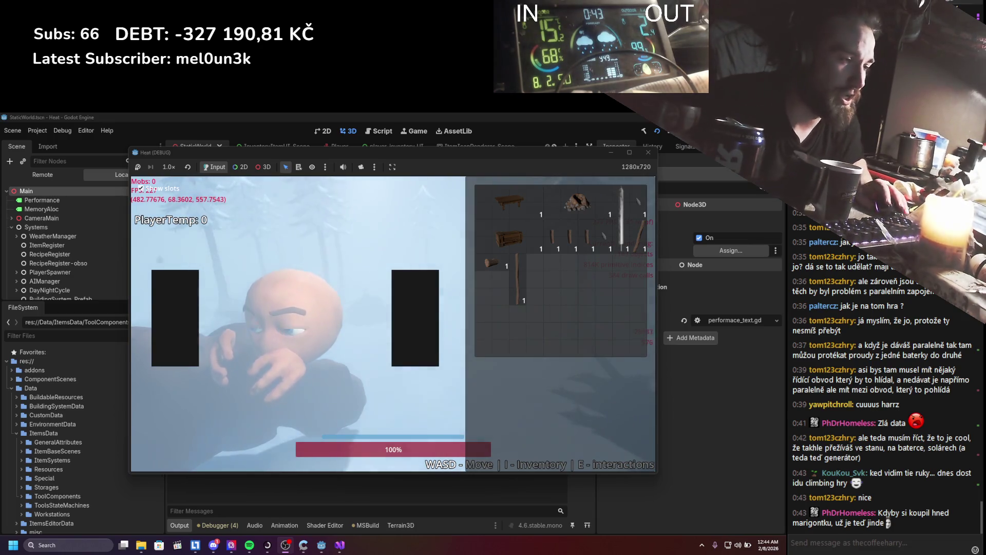
click(105, 544)
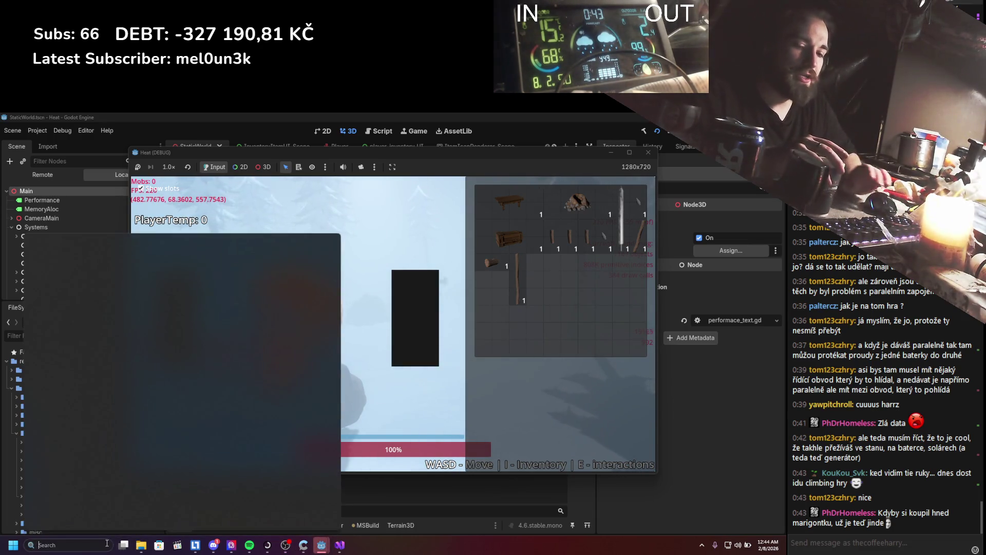
Launch Firefox and open the bookmarked Měnič napětí voltage converter page on ampul.eu.
text(perf)
key(Return)
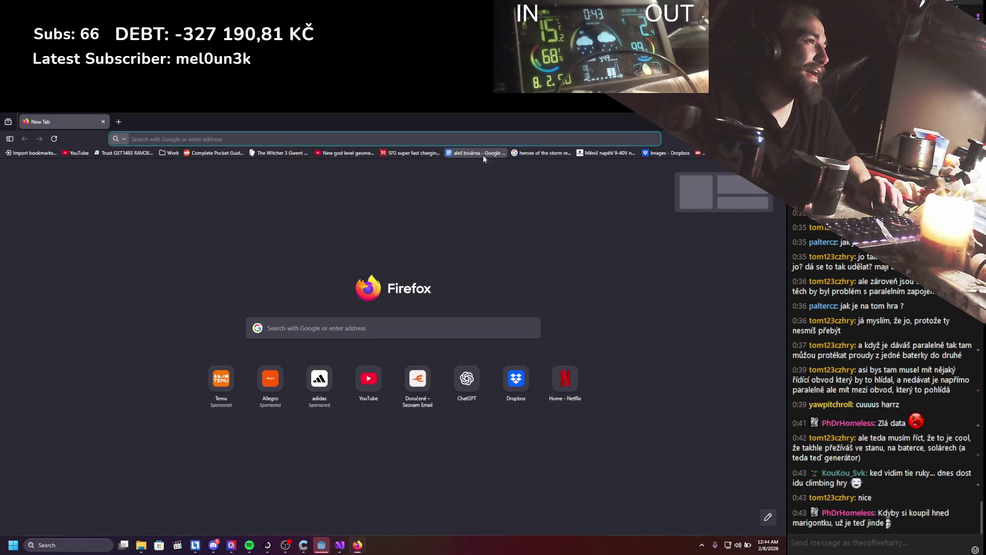
click(606, 152)
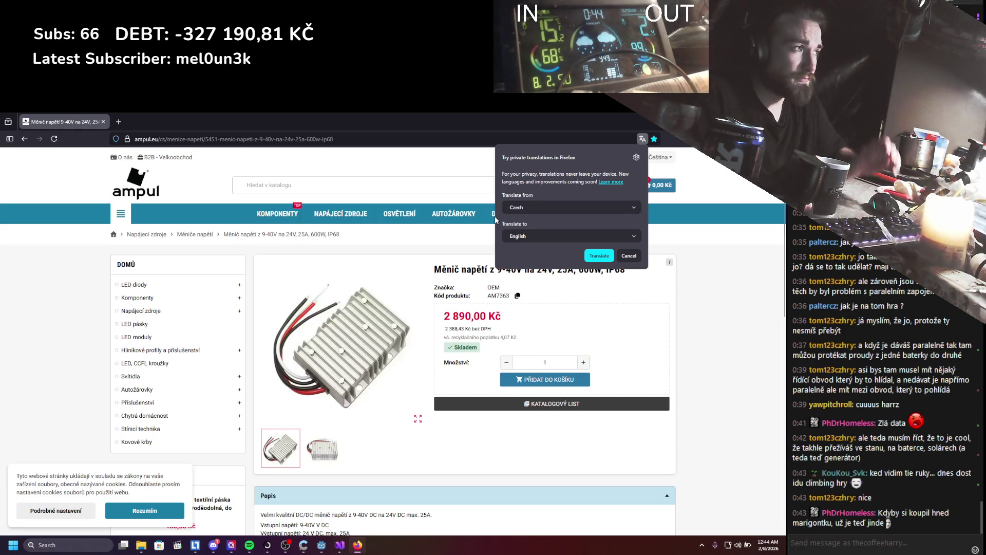
click(630, 254)
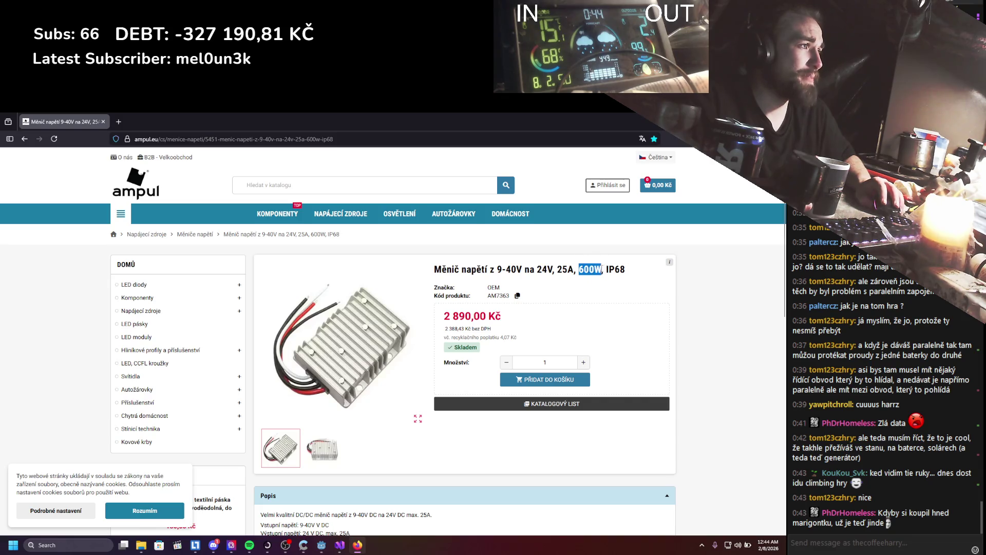
Review the 9-40V to 24V, 25A, 600W IP68 converter's title, details and price.
drag(616, 276, 471, 272)
click(567, 280)
drag(548, 267, 553, 269)
click(539, 271)
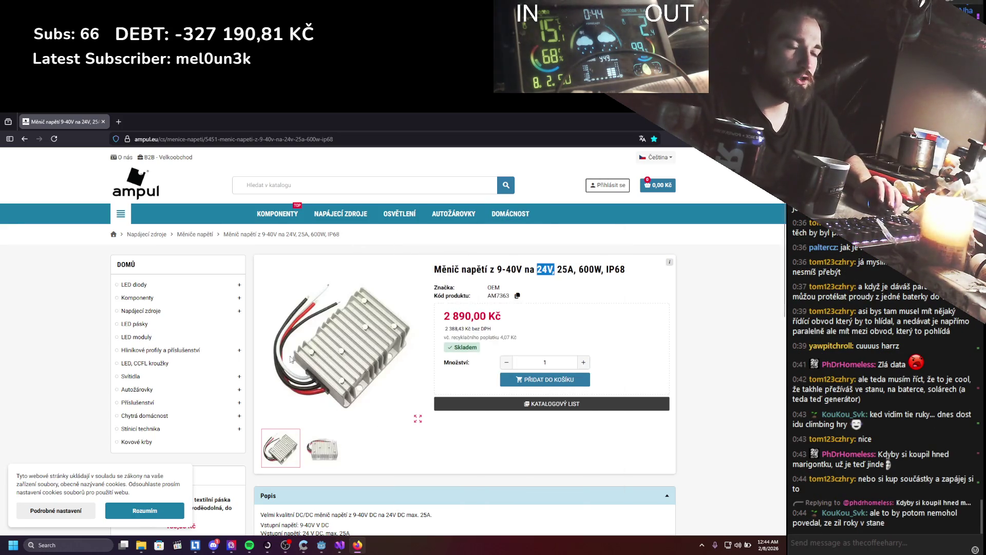
mouse_move(399, 213)
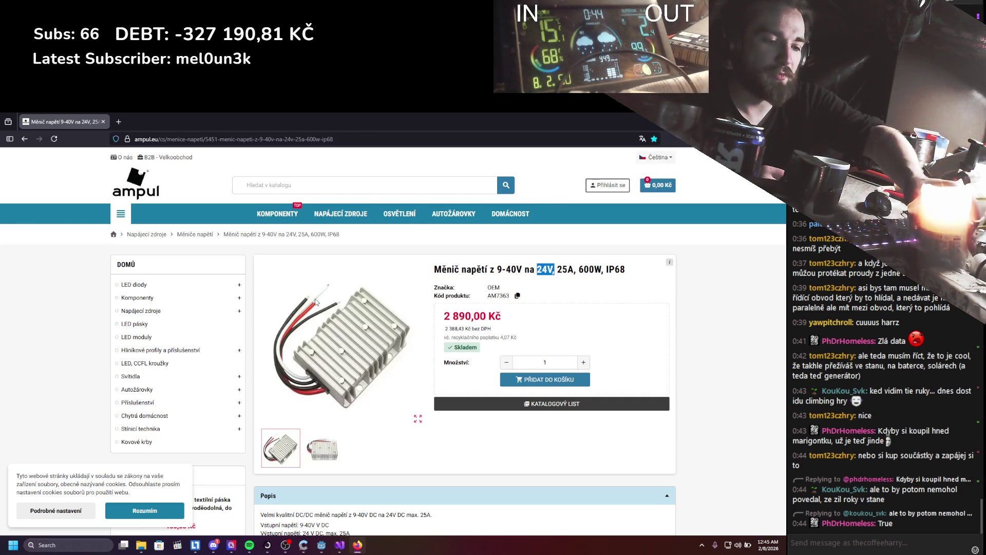
mouse_move(355, 220)
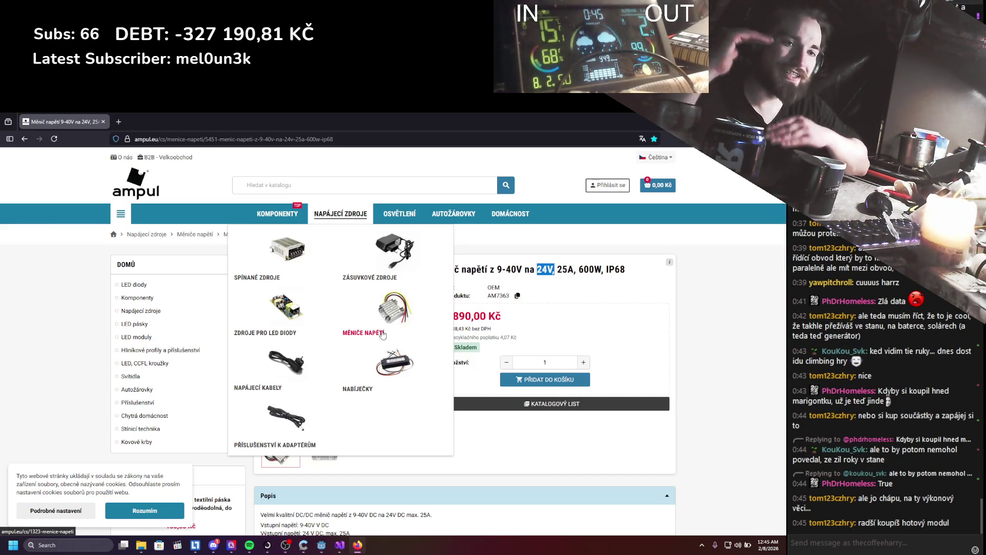
mouse_move(277, 214)
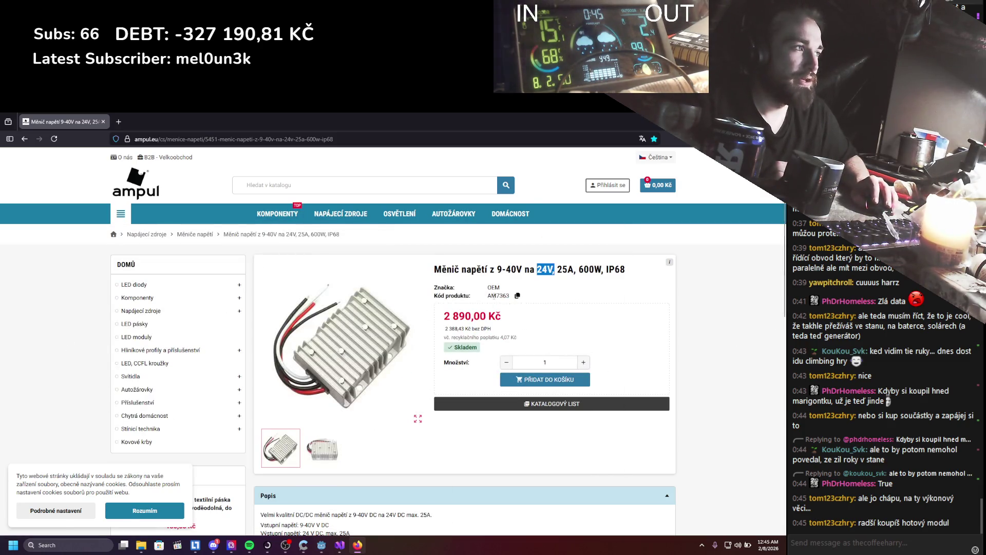
mouse_move(442, 269)
mouse_down()
mouse_move(616, 272)
mouse_move(553, 316)
mouse_up()
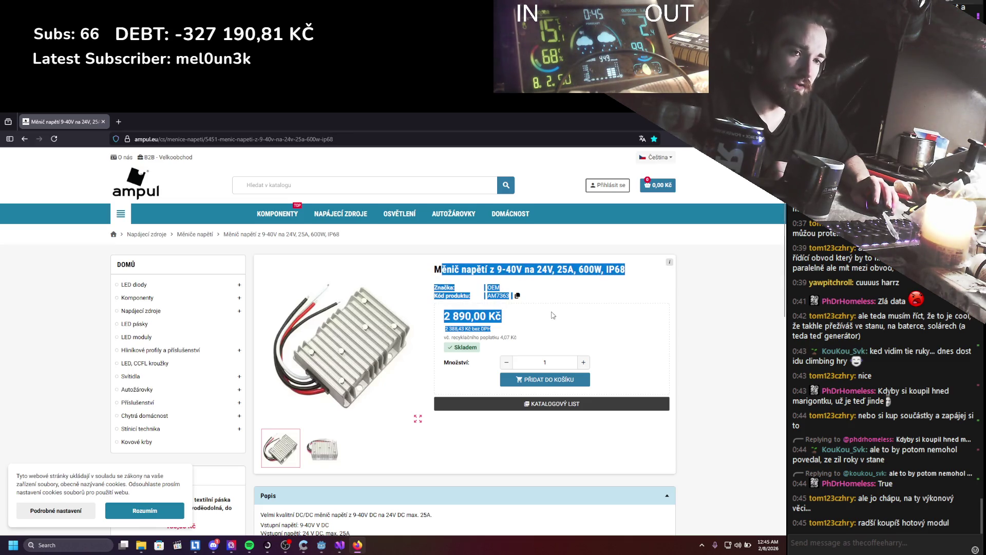
click(553, 315)
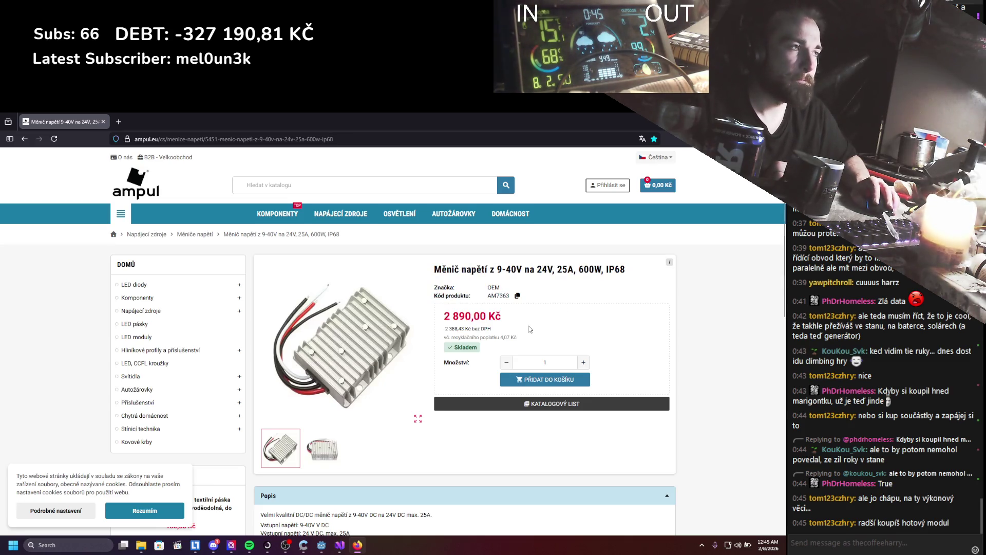
triple_click(530, 329)
click(533, 323)
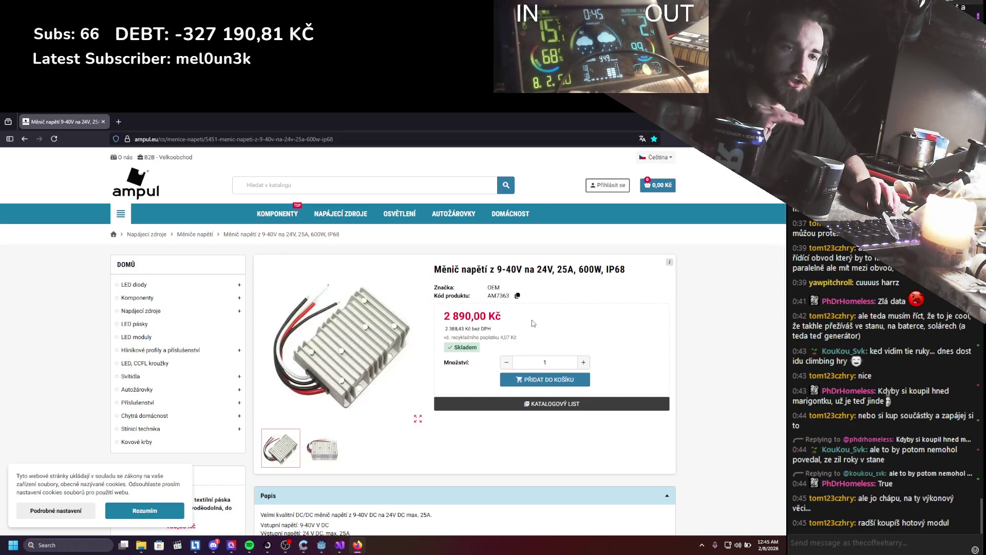
scroll(533, 323, down, 5)
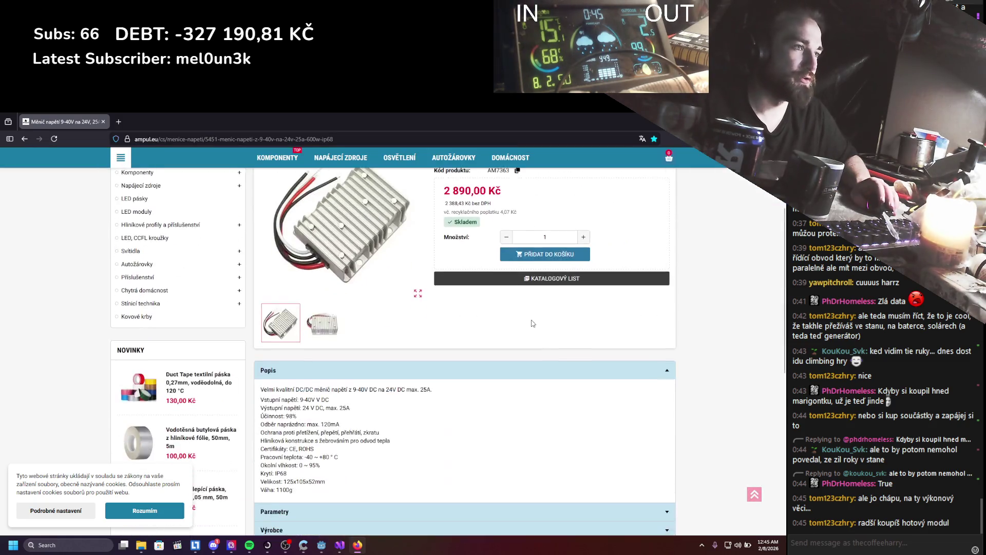
Open the Měniče napětí voltage converter category listing on ampul.eu.
scroll(534, 323, down, 3)
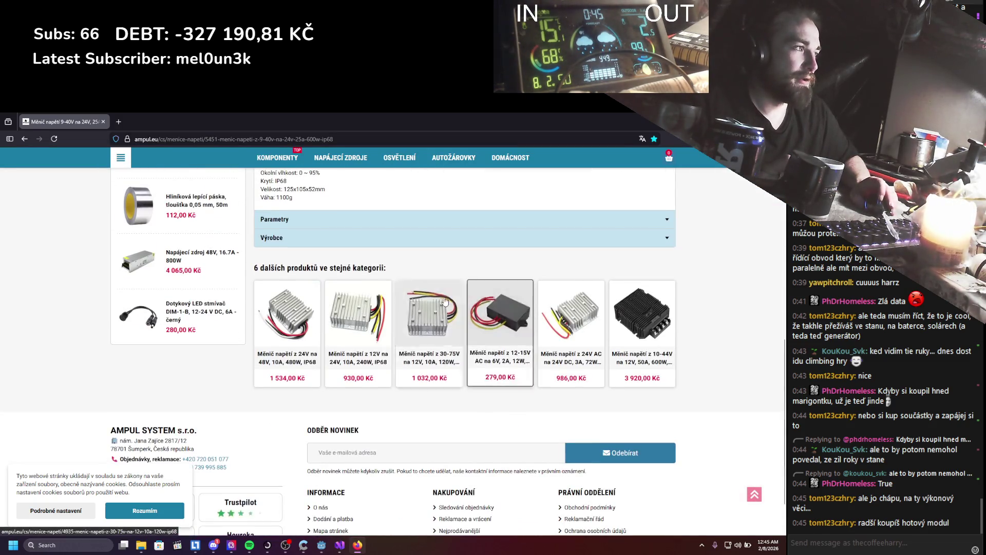
scroll(513, 308, up, 10)
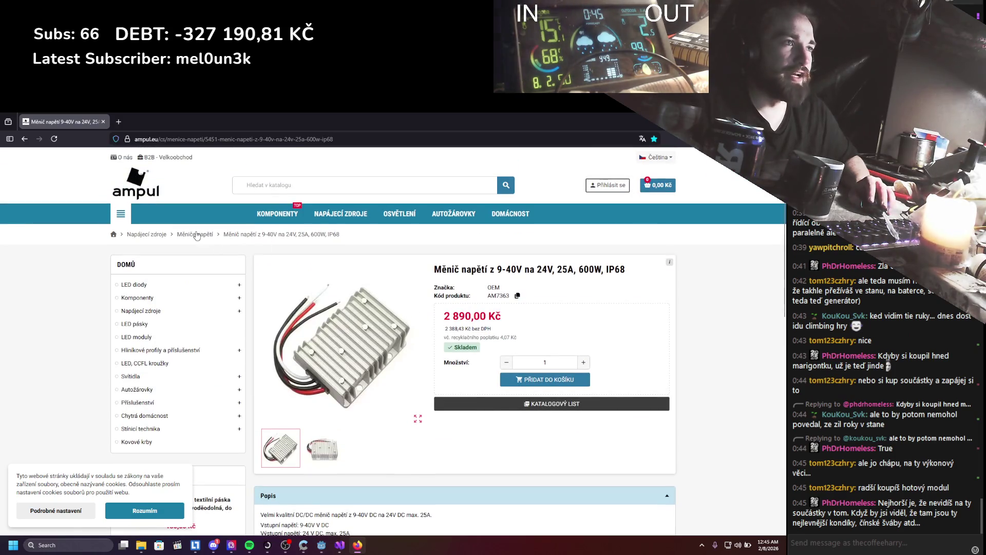
click(196, 236)
scroll(360, 296, down, 5)
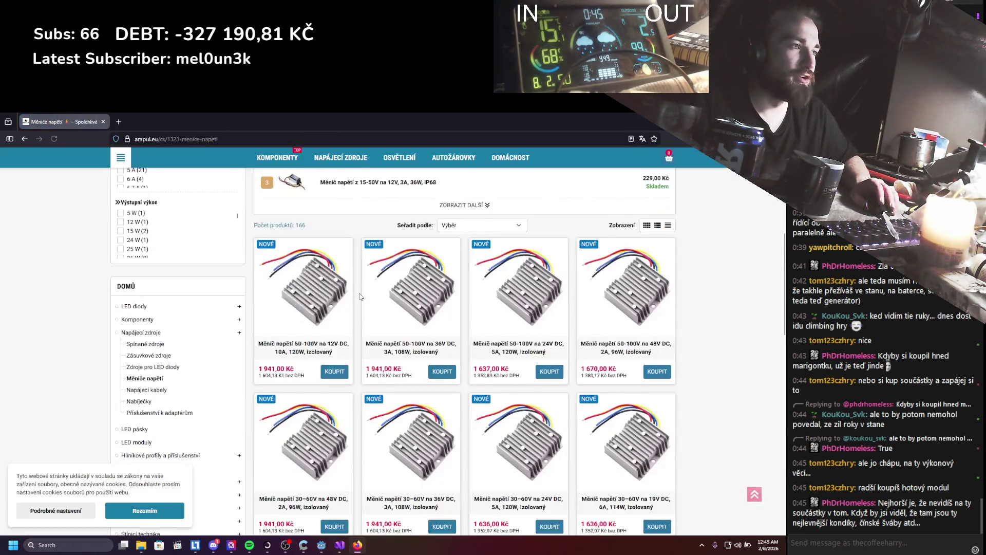
scroll(360, 297, down, 10)
Page through the converter listings to page 3, then page 9, and return to Godot.
click(630, 326)
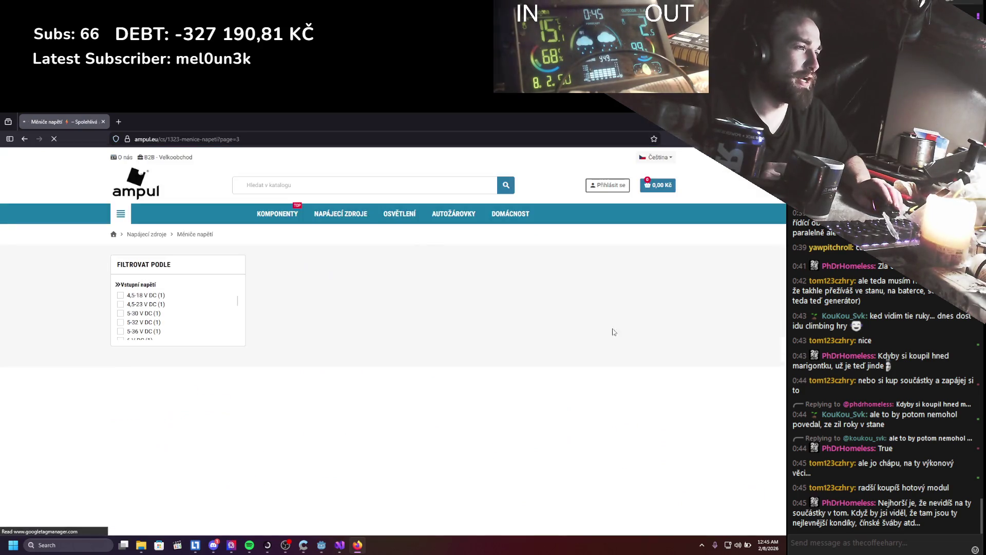
scroll(411, 334, down, 8)
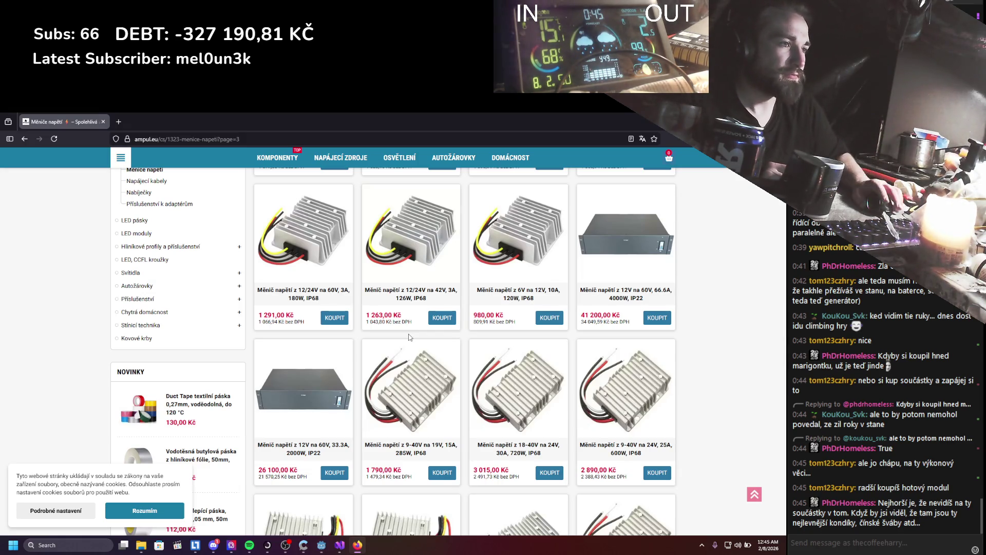
scroll(409, 337, down, 2)
scroll(619, 334, down, 6)
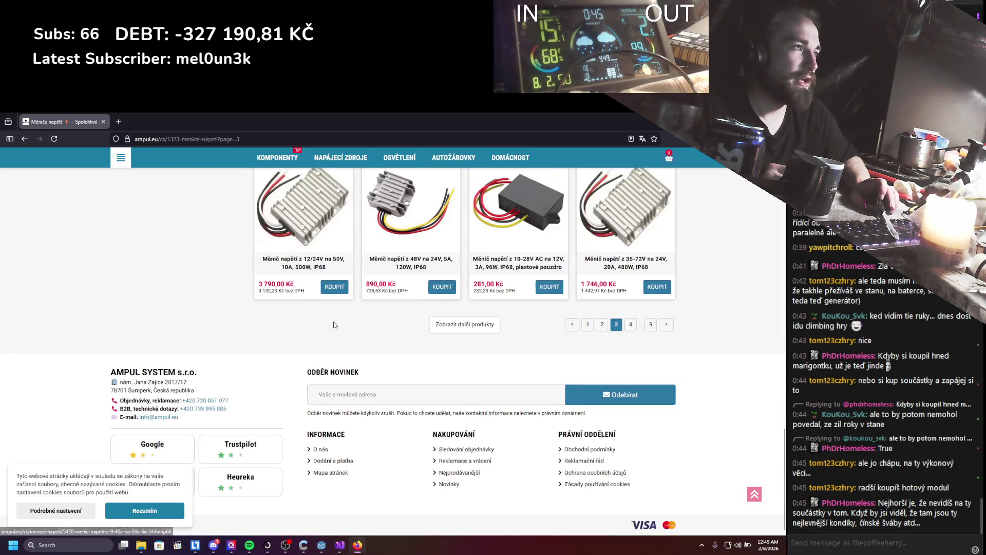
click(649, 325)
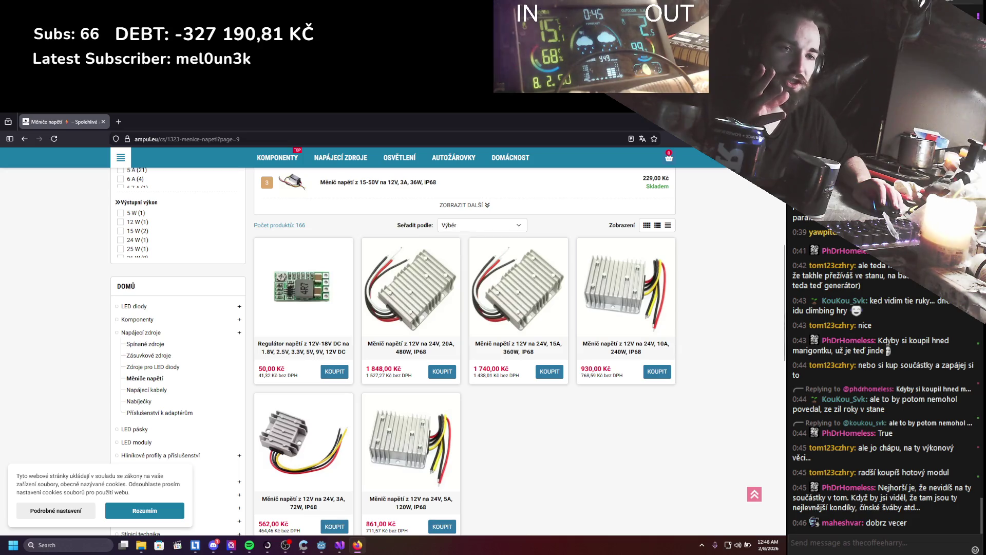
key(alt+Tab)
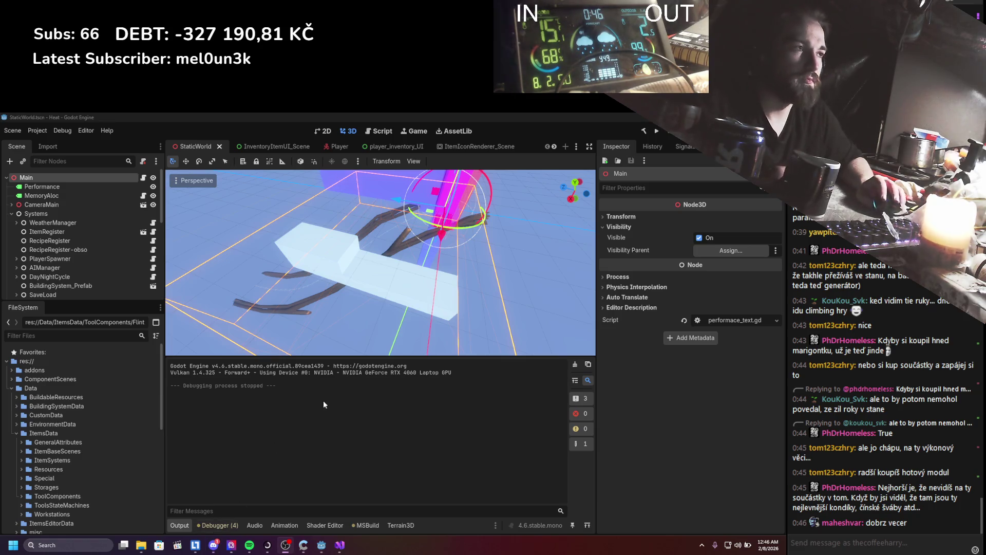
Zoom the StaticWorld 3D viewport in and back out.
scroll(357, 304, down, 3)
scroll(358, 304, up, 6)
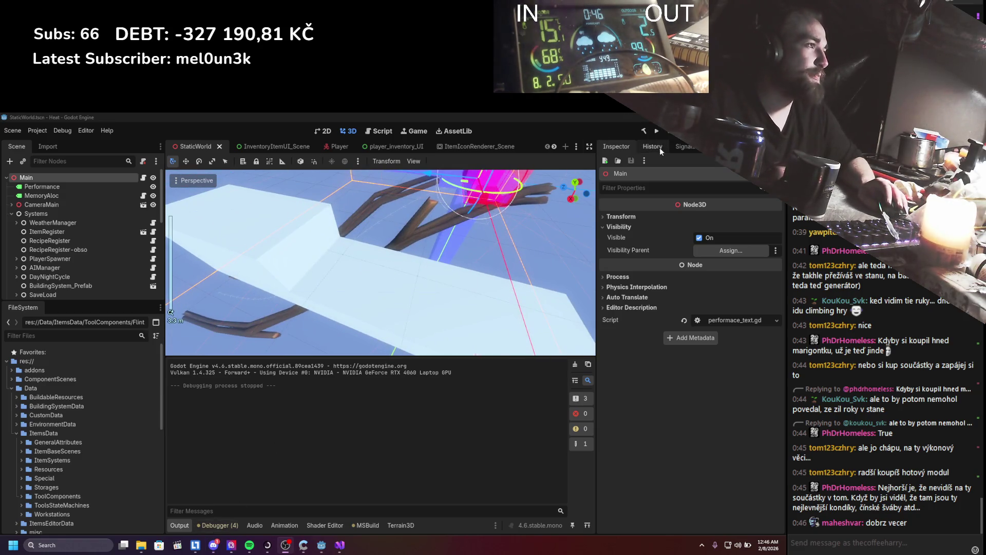
Run Heat, open the inventory with I, place the log in a component slot, then stop the run.
click(657, 131)
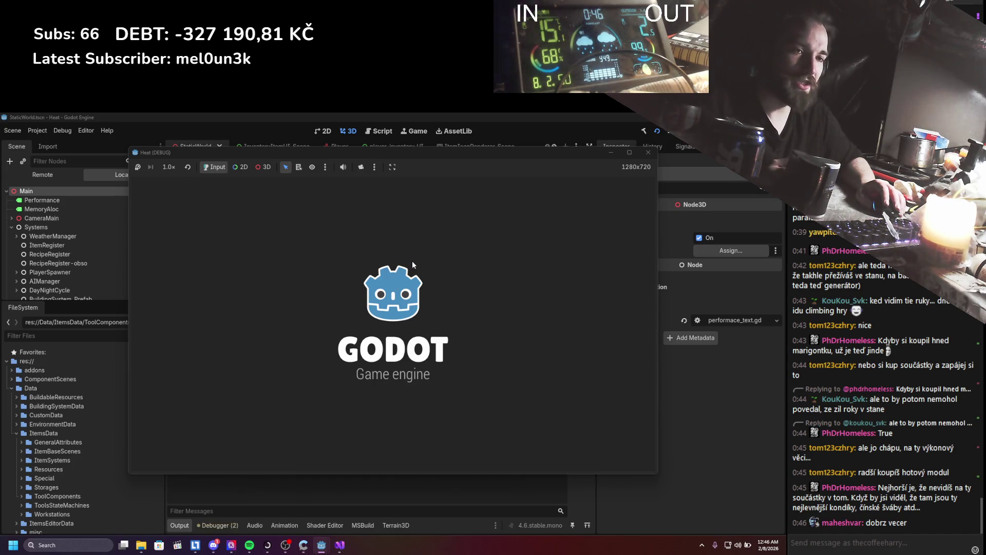
key(i)
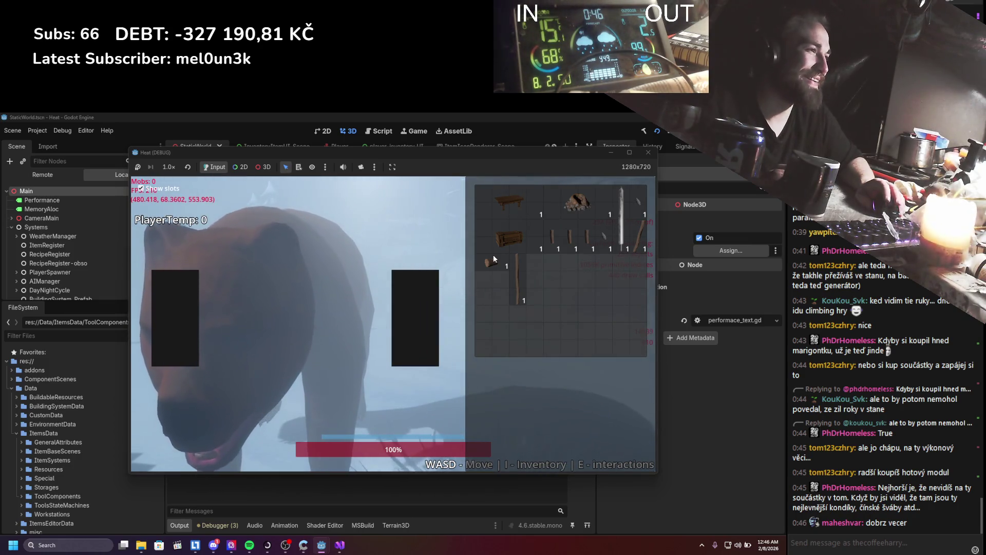
click(494, 254)
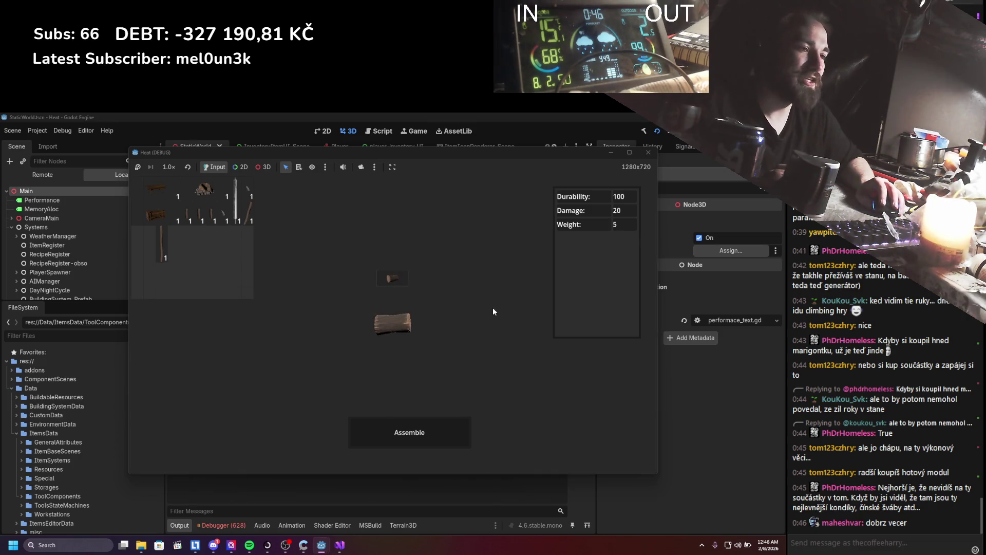
click(236, 523)
Scroll the RemoveComponent null-reference errors, enlarge the debugger panel, and show the Output log.
scroll(291, 501, down, 10)
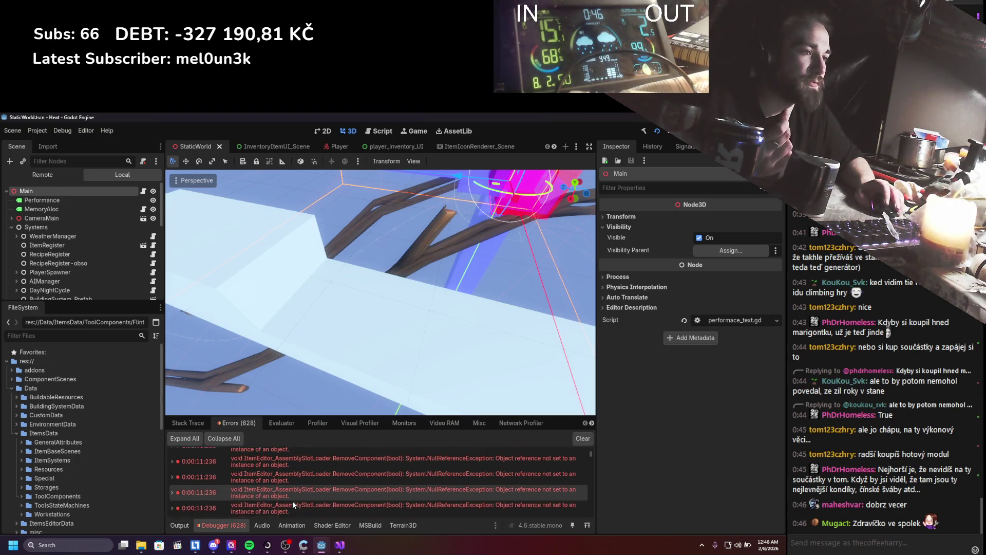
scroll(293, 500, down, 5)
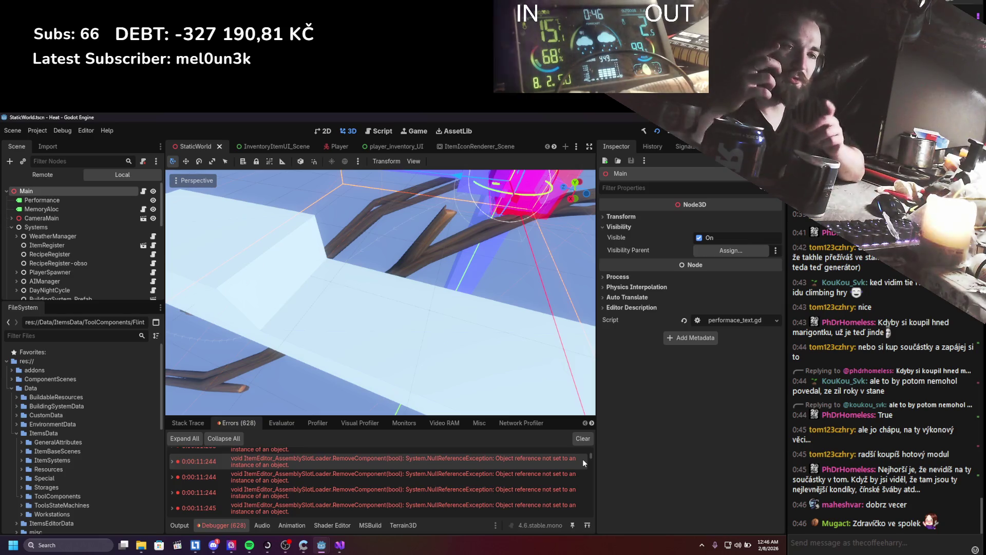
drag(547, 415, 562, 343)
mouse_move(589, 391)
mouse_down()
mouse_move(580, 434)
mouse_move(594, 522)
mouse_move(606, 362)
mouse_up()
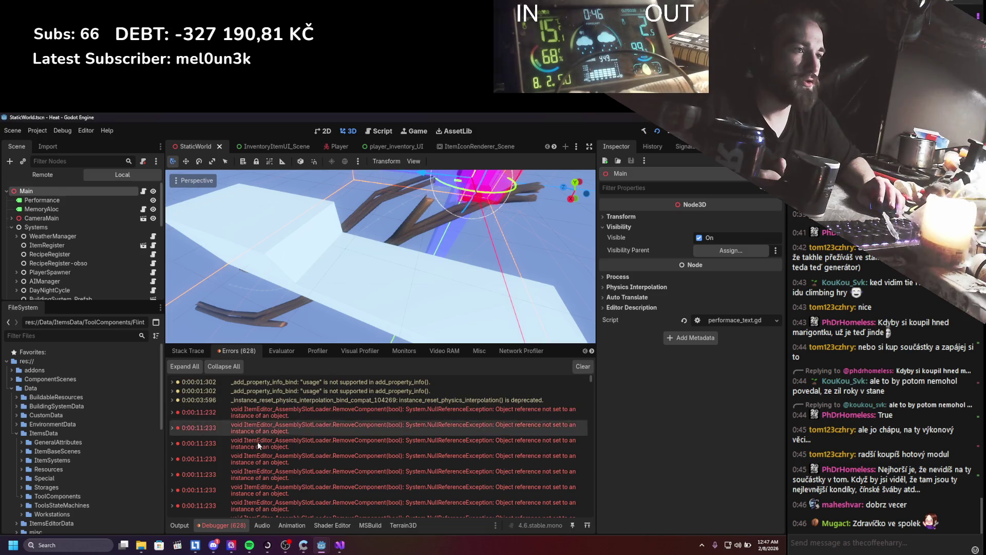
click(181, 524)
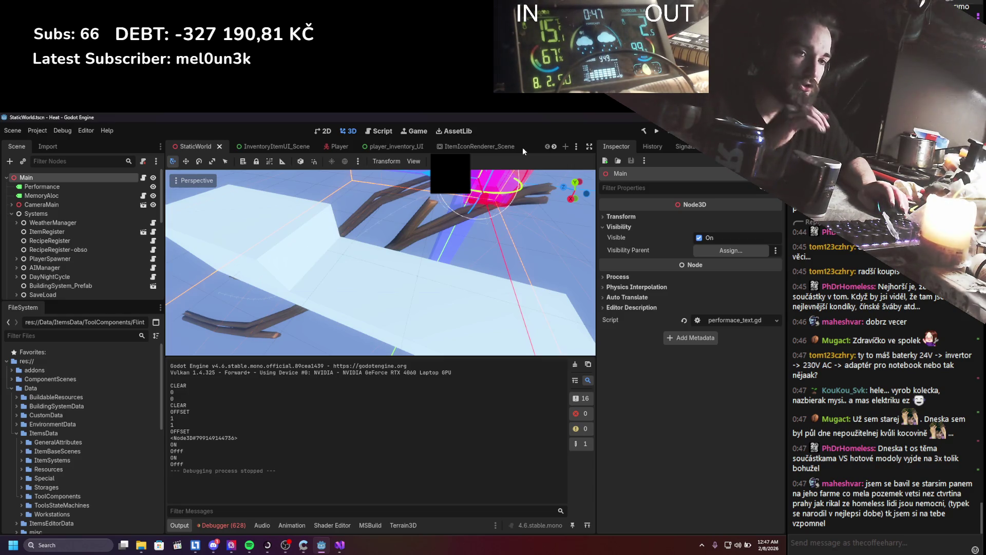
Clear the Output log of CLEAR and OFFSET debug prints.
scroll(399, 230, down, 5)
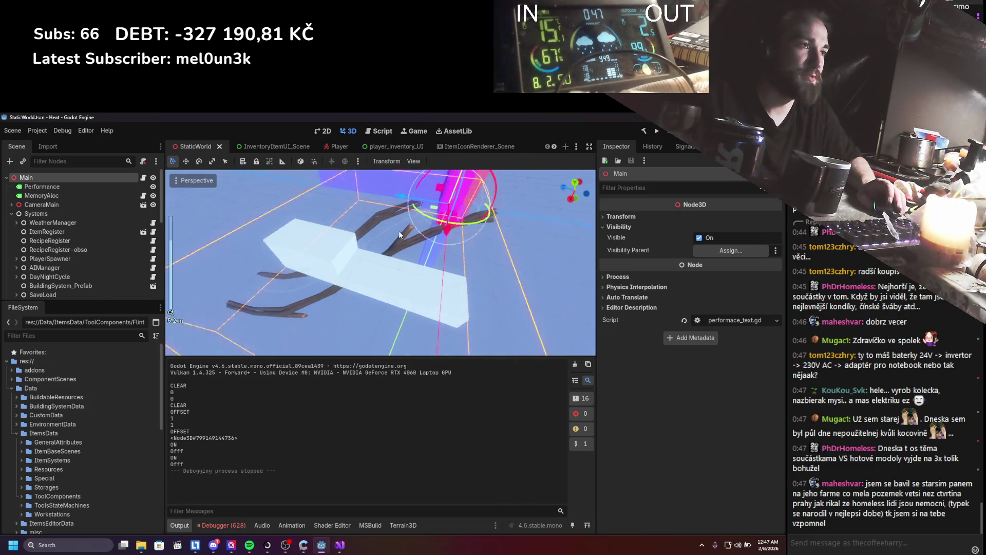
scroll(399, 232, up, 4)
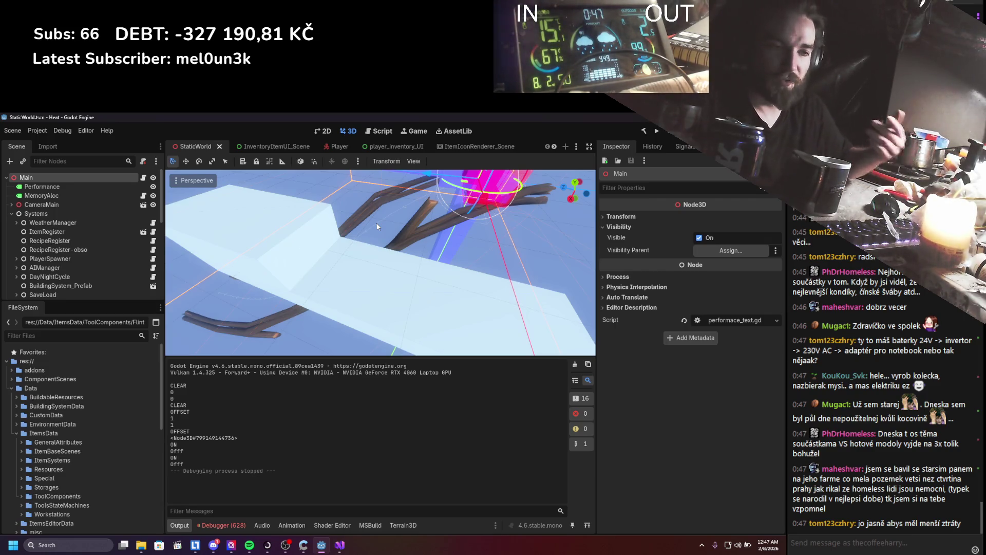
scroll(389, 283, down, 3)
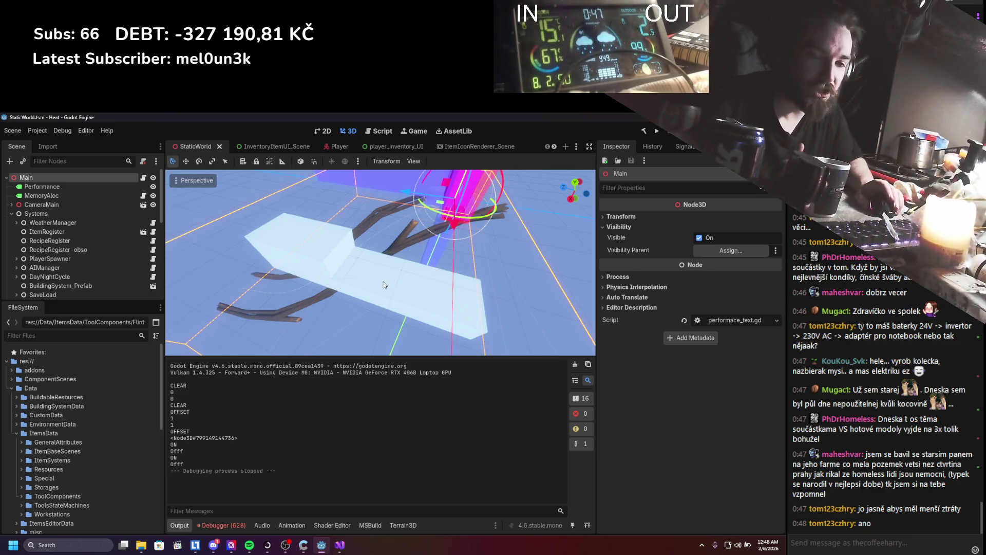
click(575, 364)
Save the StaticWorld scene.
scroll(385, 297, up, 4)
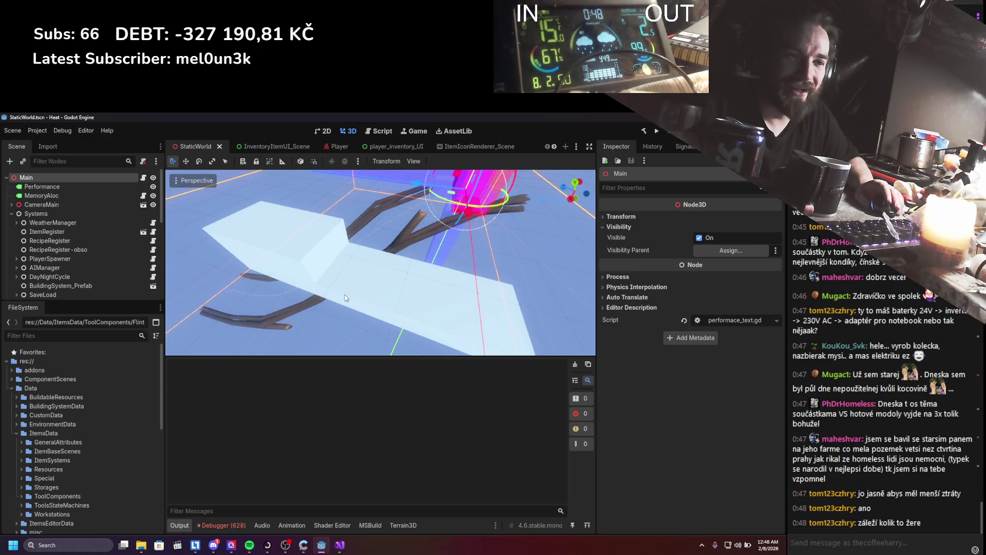
scroll(334, 310, down, 3)
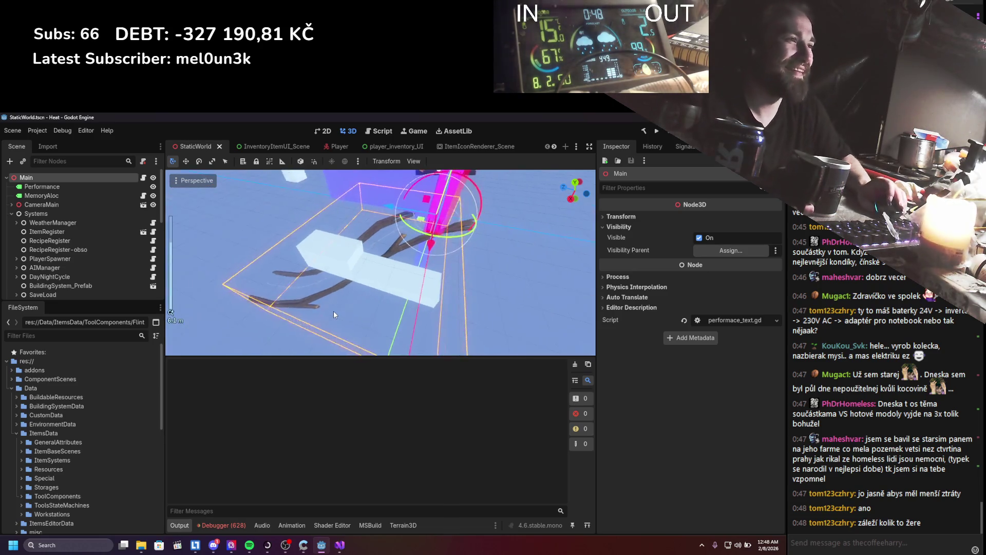
scroll(331, 275, up, 5)
key(ctrl+s)
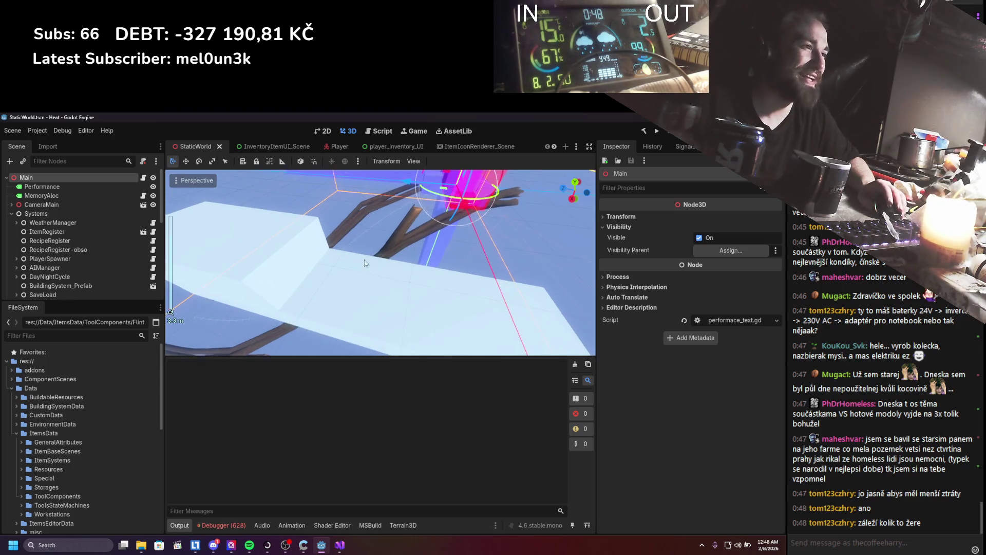
drag(335, 297, 374, 266)
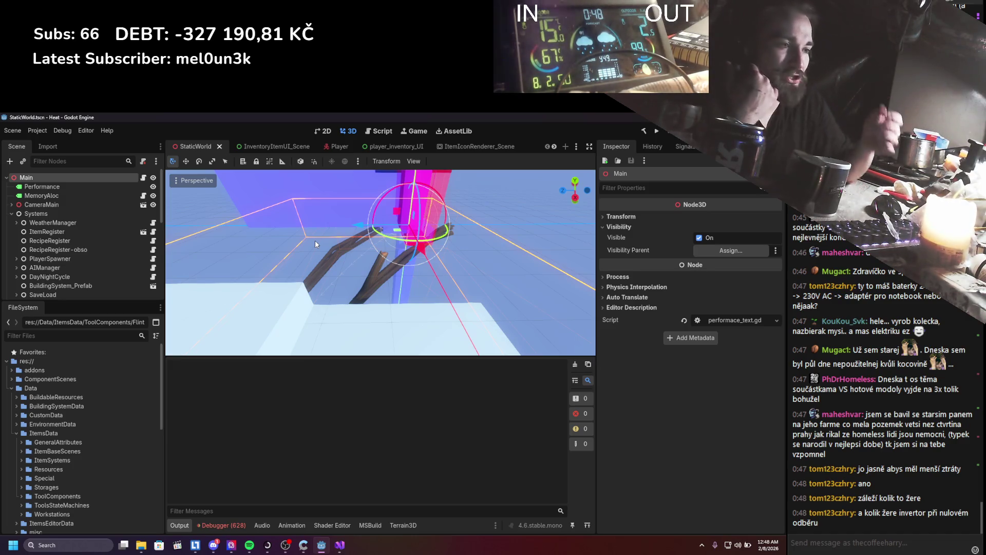
Clear the 628 debugger errors, shrink the debugger panel, and return to Visual Studio.
click(234, 523)
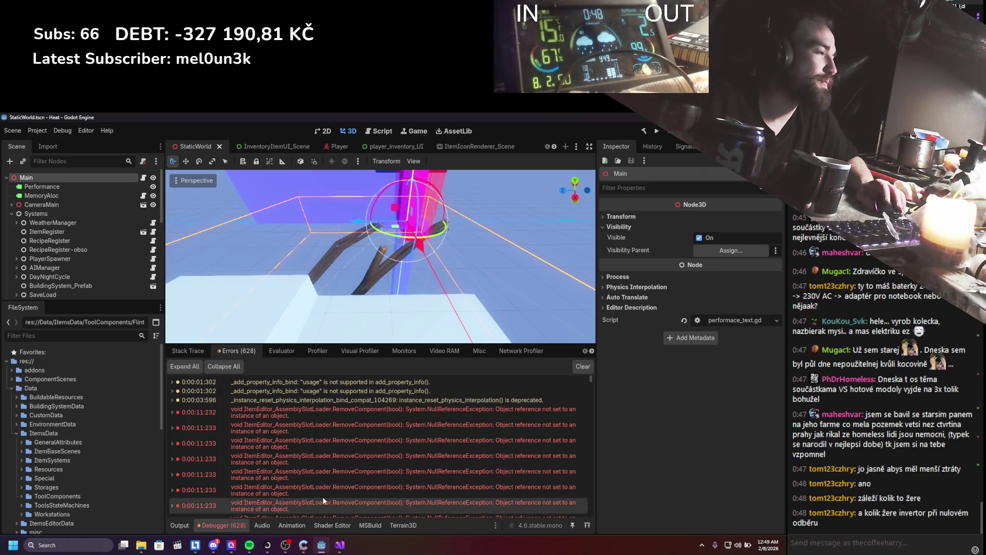
click(576, 367)
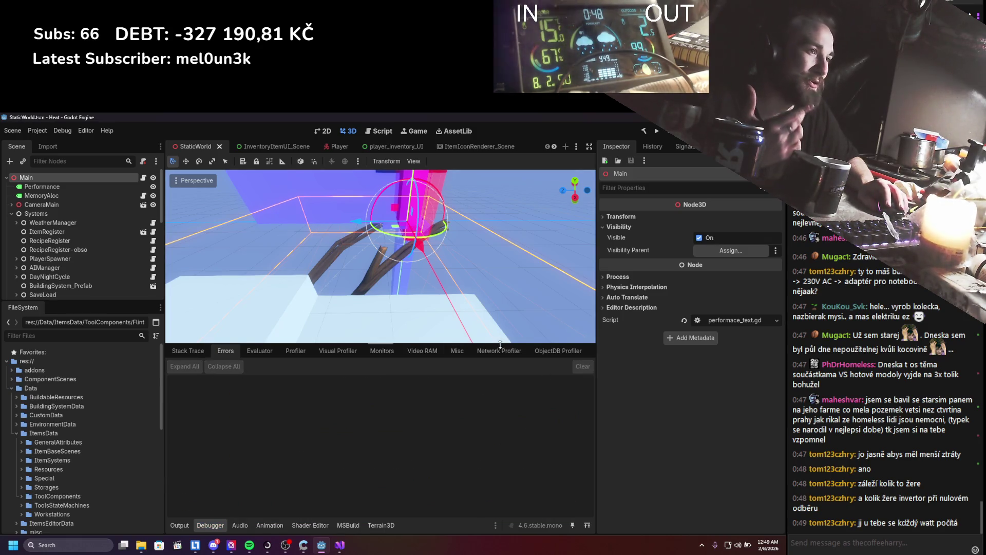
drag(501, 344, 440, 416)
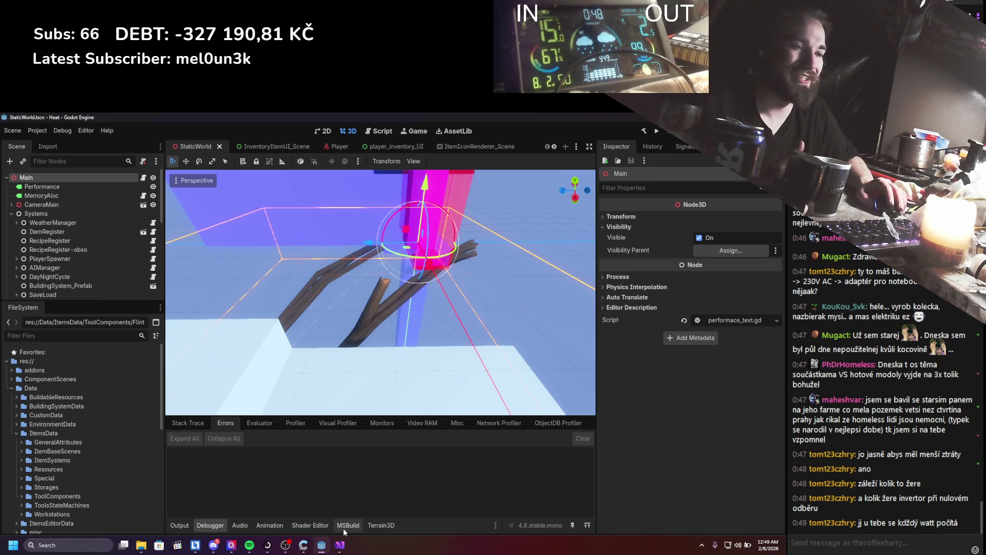
click(342, 543)
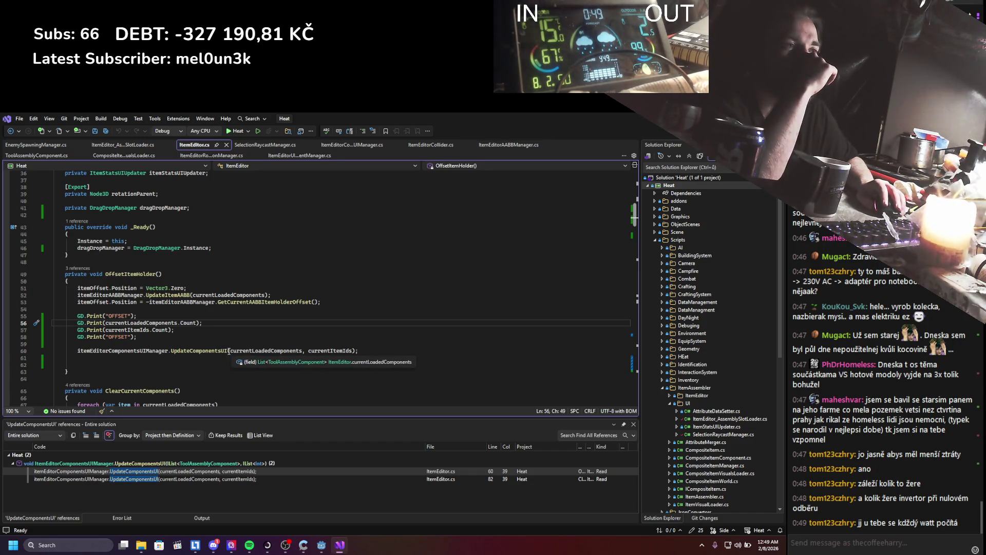
Jump to UpdateComponentsUI in ItemEditorComponentsUIManager.cs and highlight currentComponents uses in its loop.
ctrl+click(174, 350)
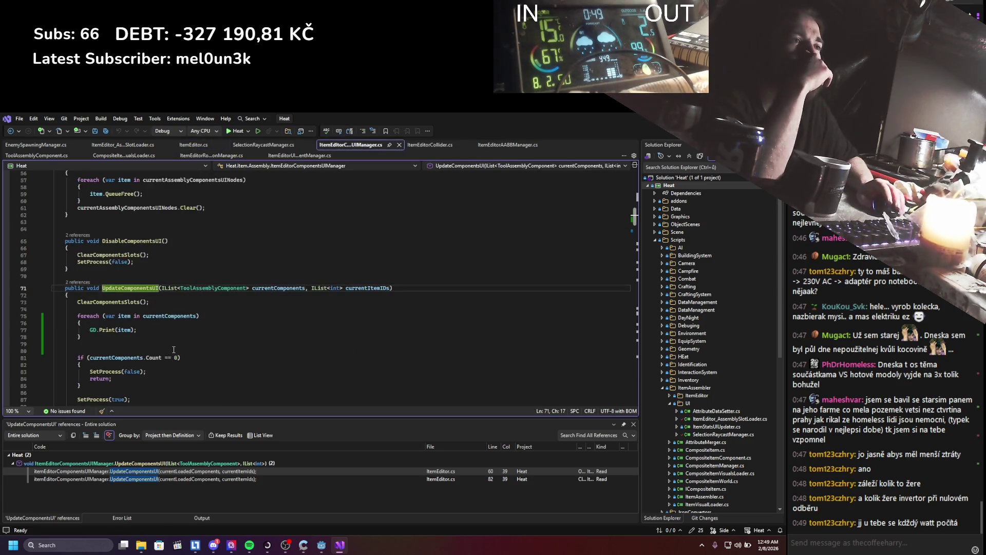
scroll(173, 349, down, 1)
scroll(174, 350, down, 2)
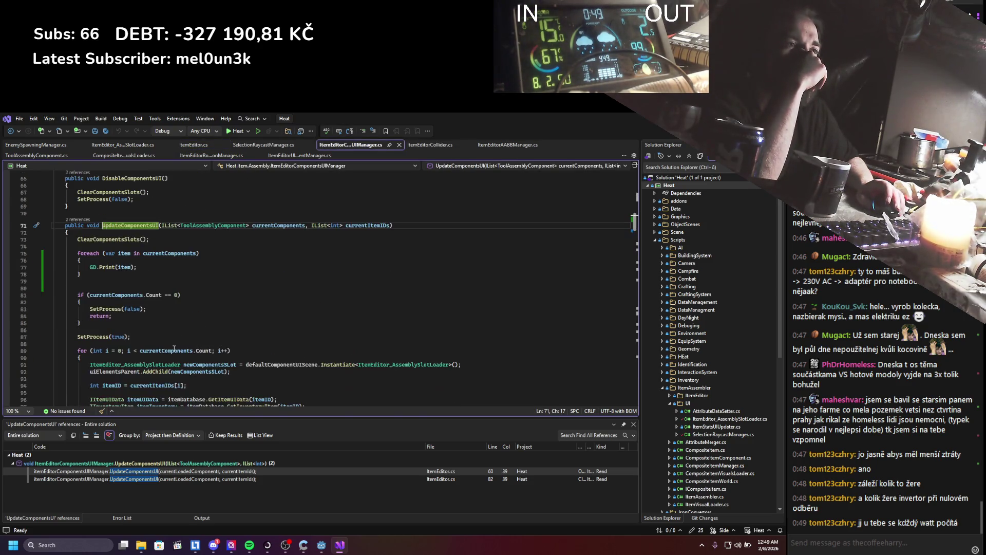
scroll(174, 349, down, 2)
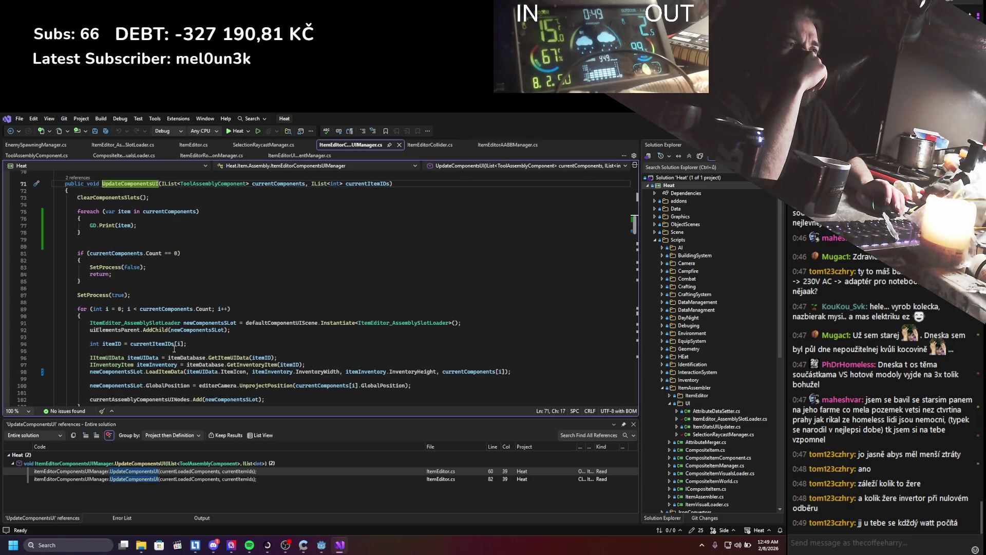
scroll(173, 349, down, 1)
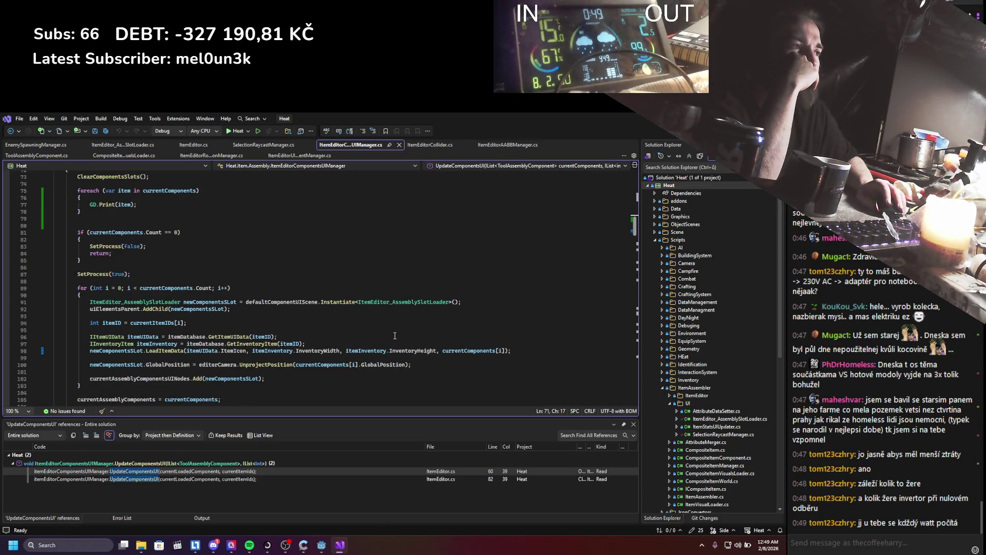
click(463, 350)
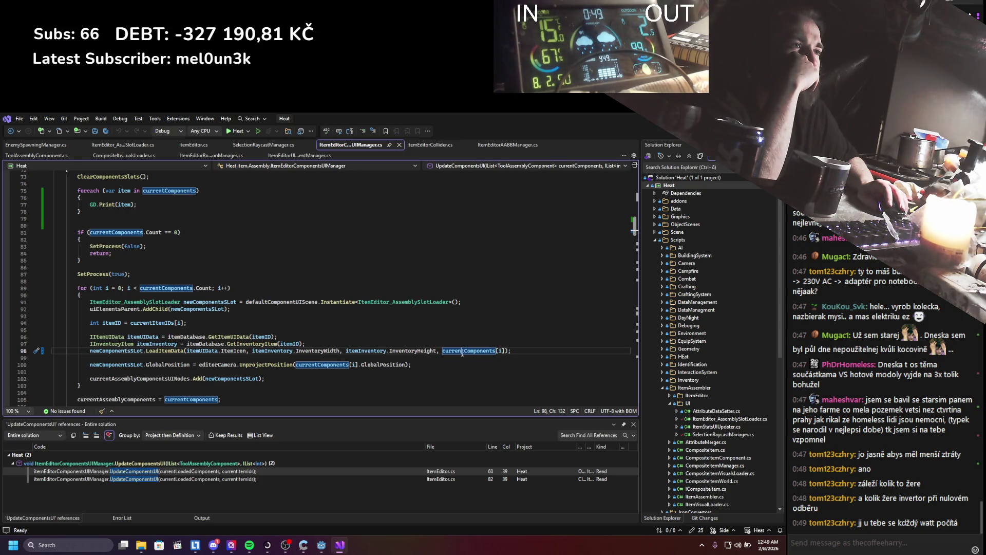
scroll(266, 288, up, 2)
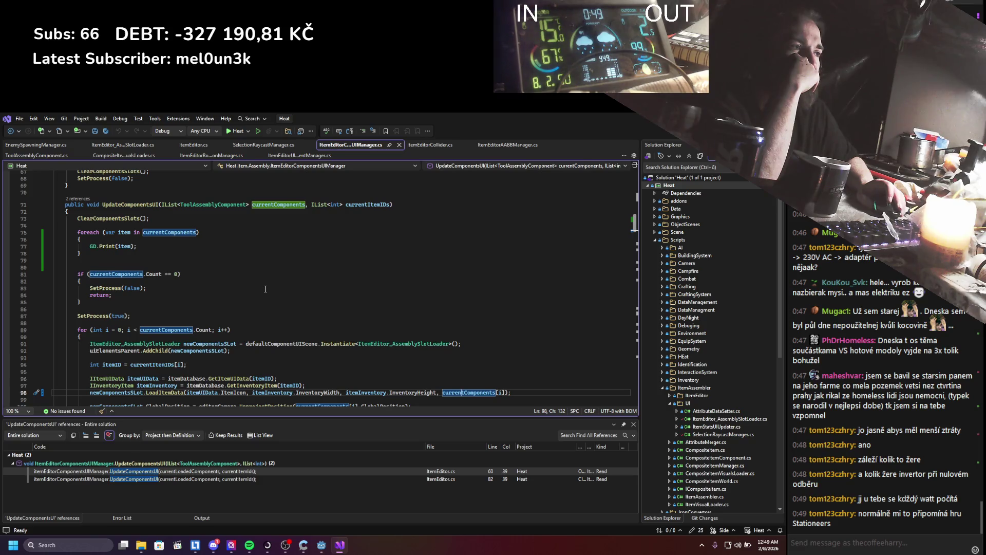
scroll(266, 289, down, 2)
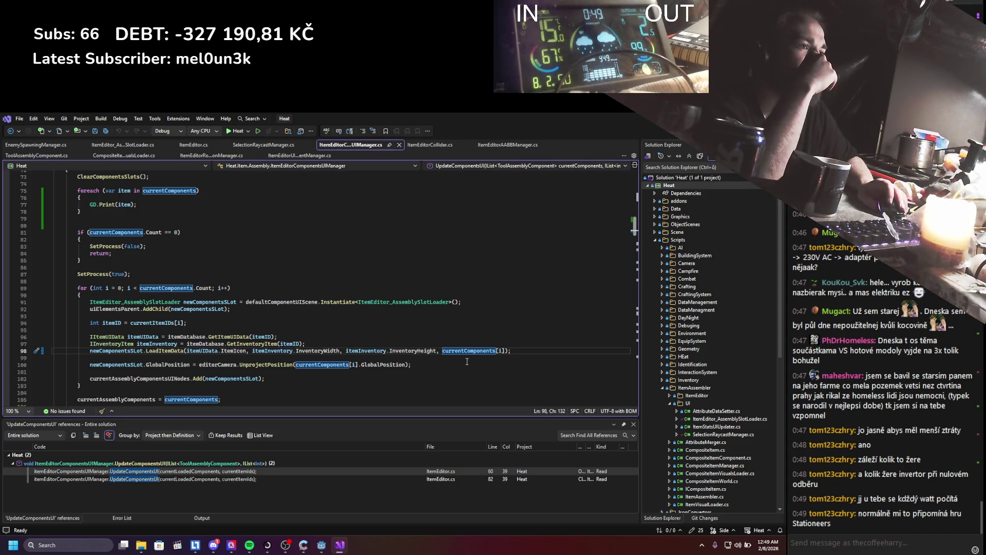
click(347, 344)
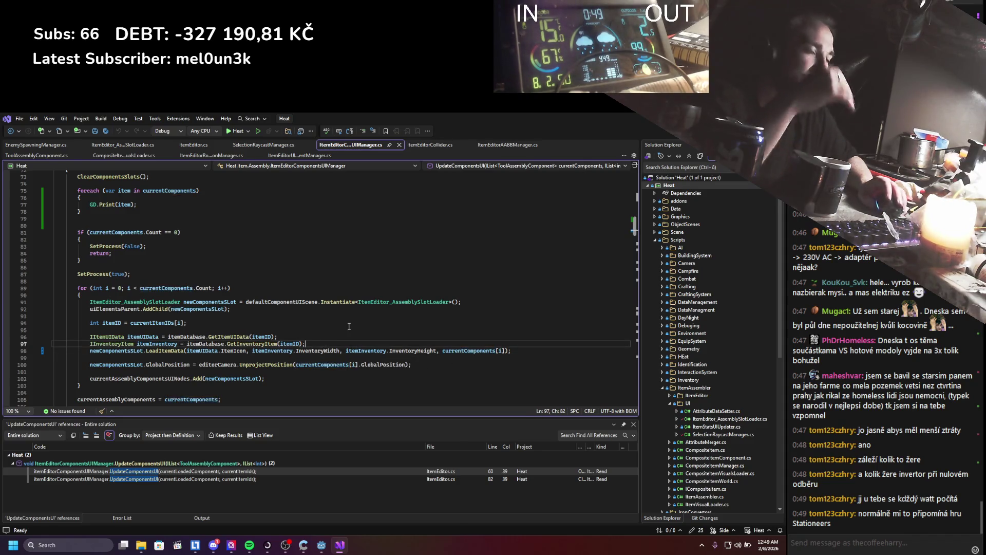
Add GD.Print(currentComponents[i] + " " + i); after the itemInventory line and save the script.
key(Return)
text(.Print();)
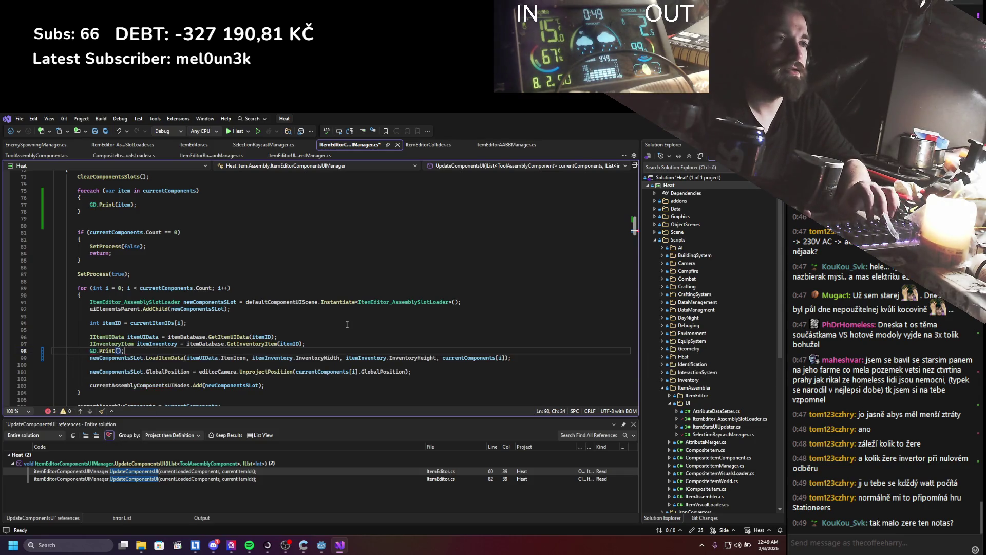
drag(442, 356, 506, 358)
key(ctrl+c)
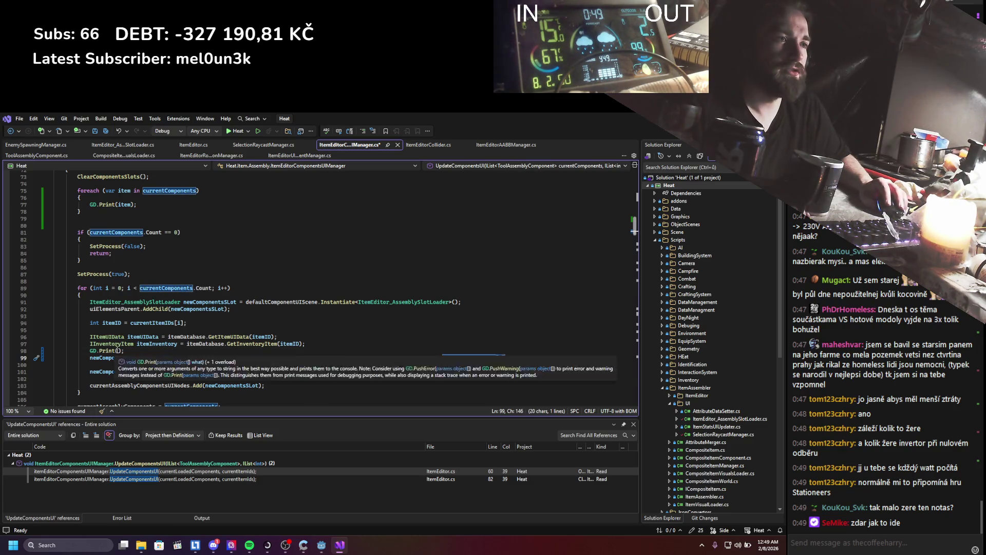
click(118, 351)
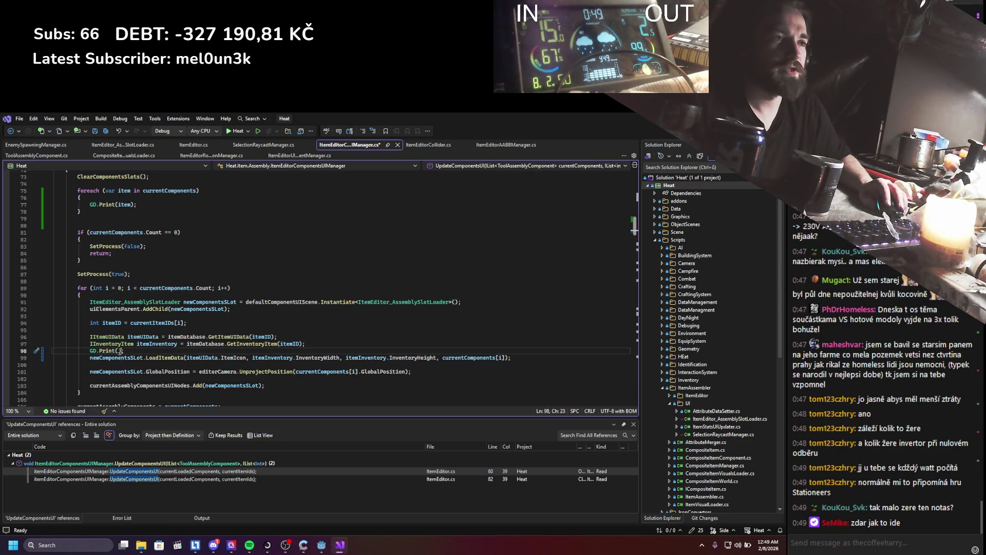
key(End)
key(Left)
key(Left)
key(ctrl+v)
text(+ ")
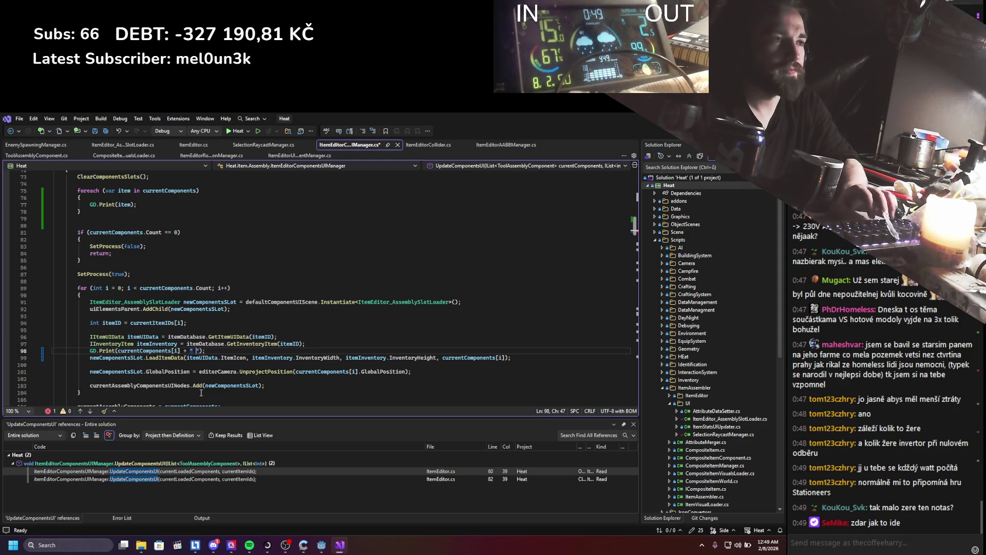
key(ctrl+s)
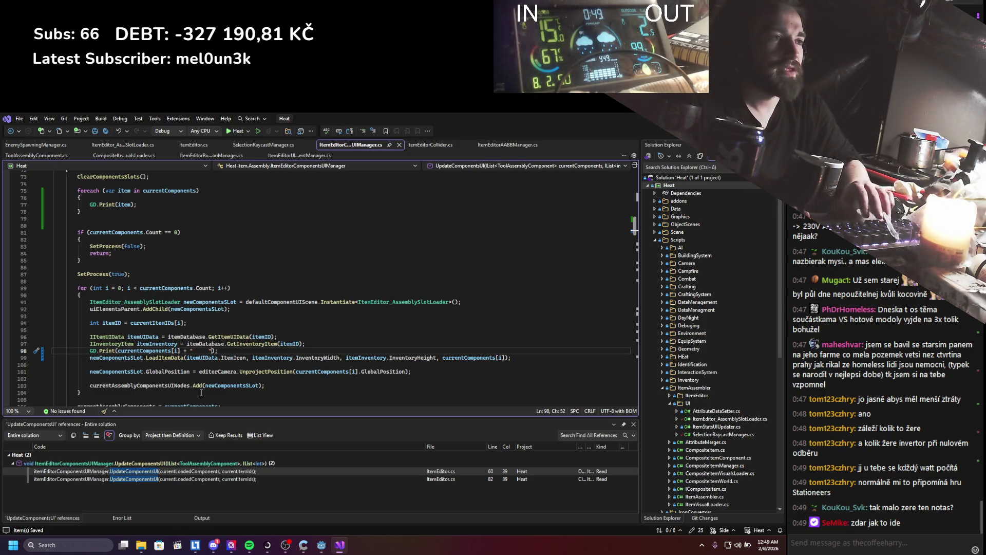
text(+ i)
key(ctrl+s)
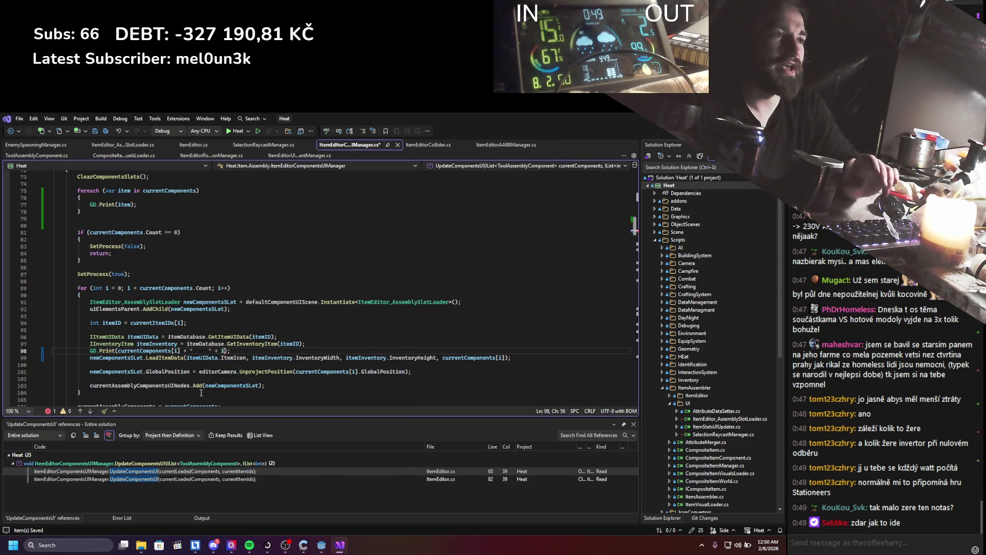
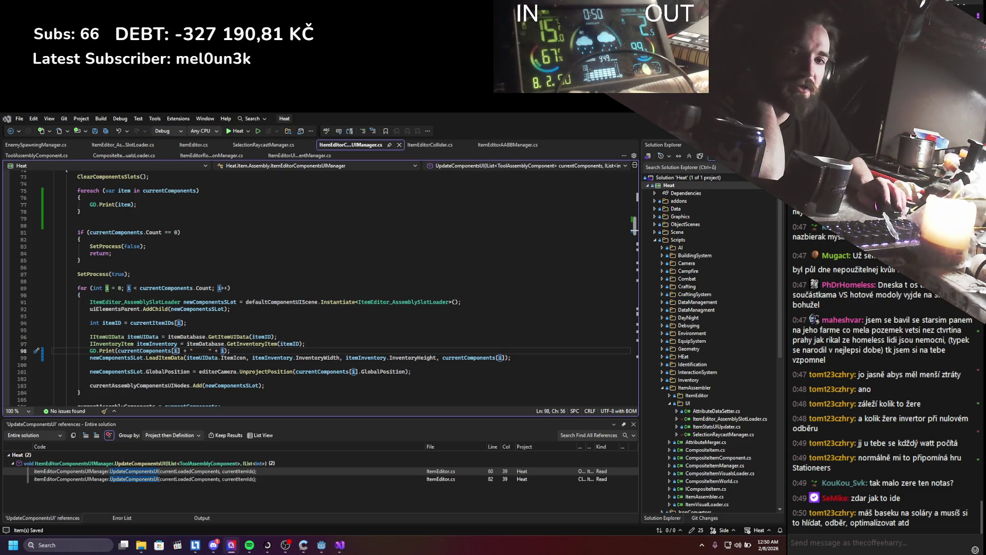
Refocus the code editor and place the cursor at the end of line 96.
click(231, 544)
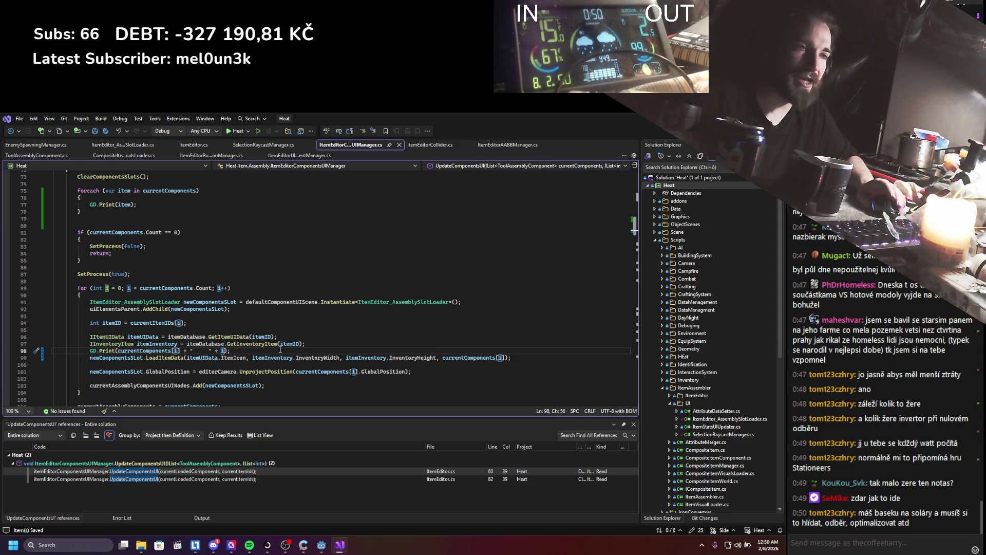
click(302, 337)
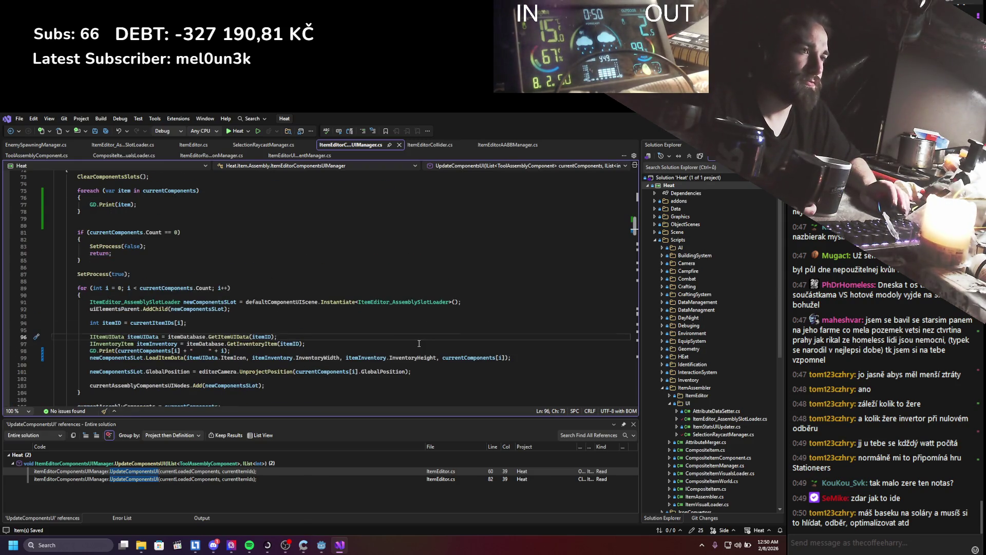
scroll(419, 343, down, 1)
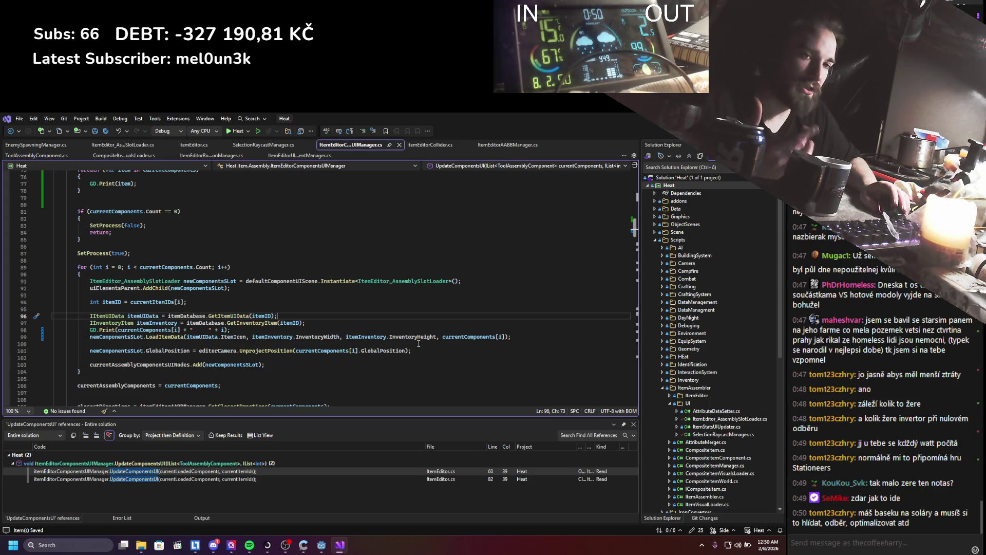
scroll(404, 345, up, 1)
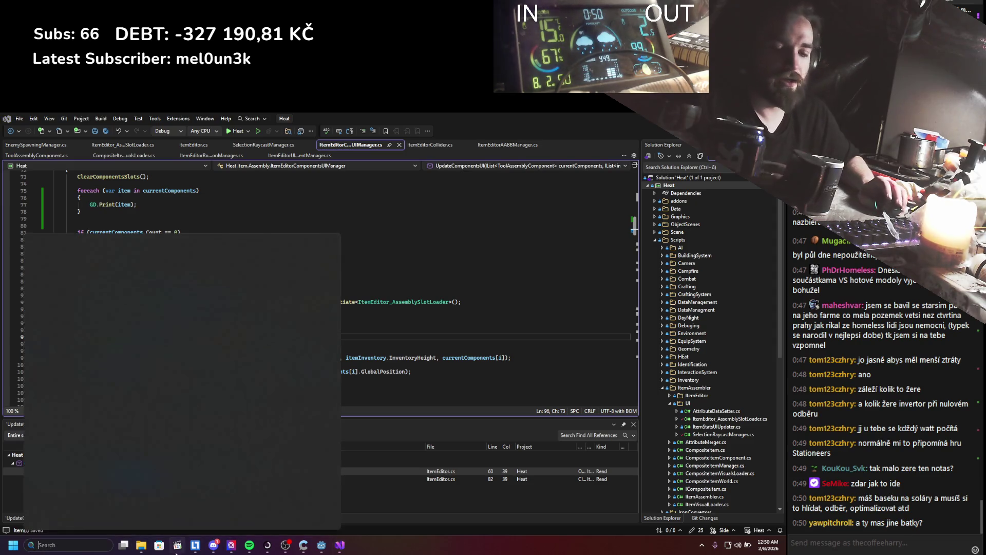
Search '12v 220AH gel' and open the Neosolar Victron GEL 220Ah page, declining translation.
mouse_move(214, 546)
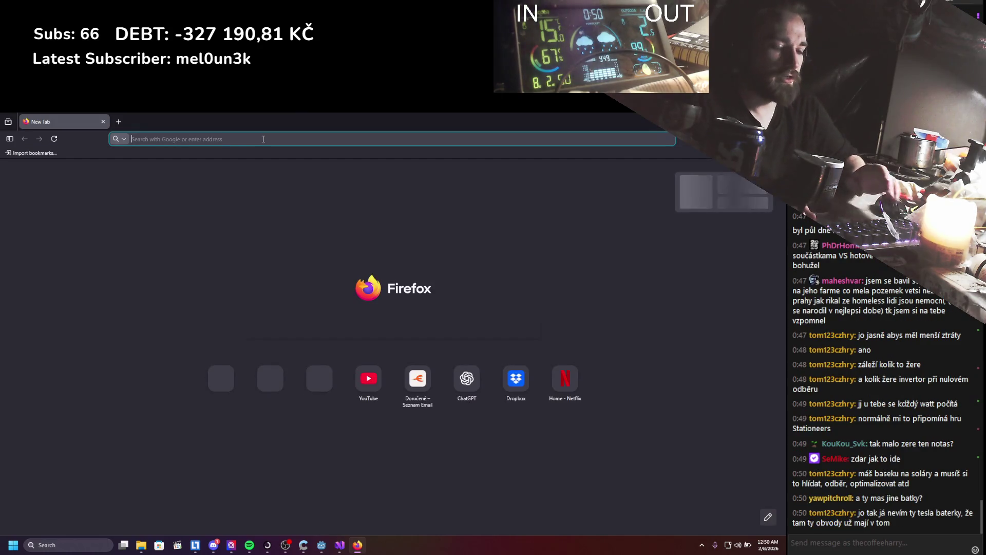
text(12v 220AH)
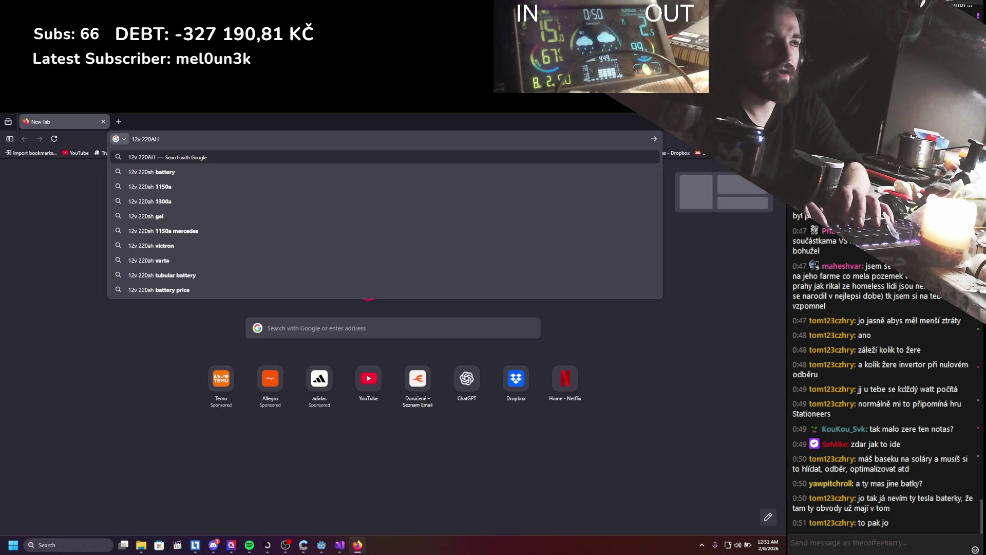
text( gel)
key(Return)
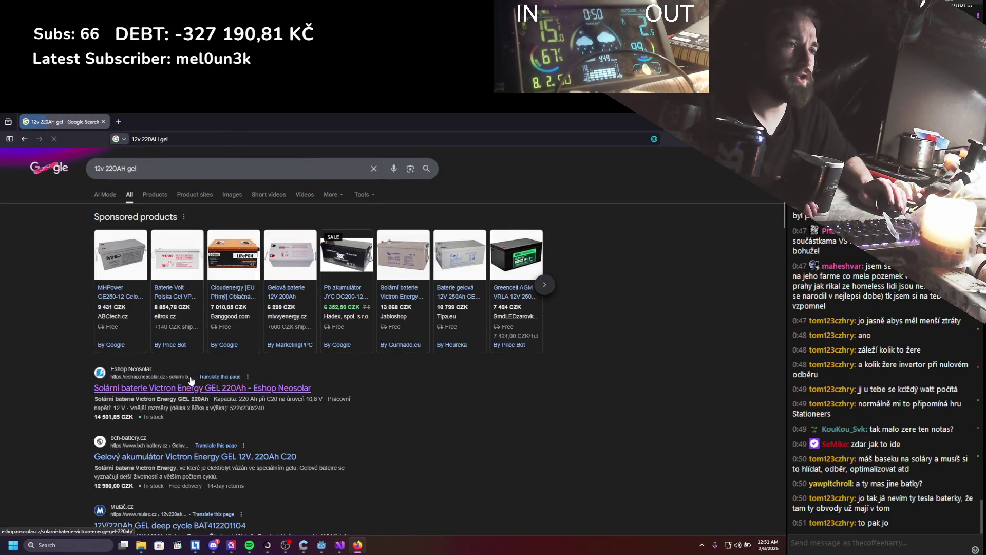
middle_click(186, 388)
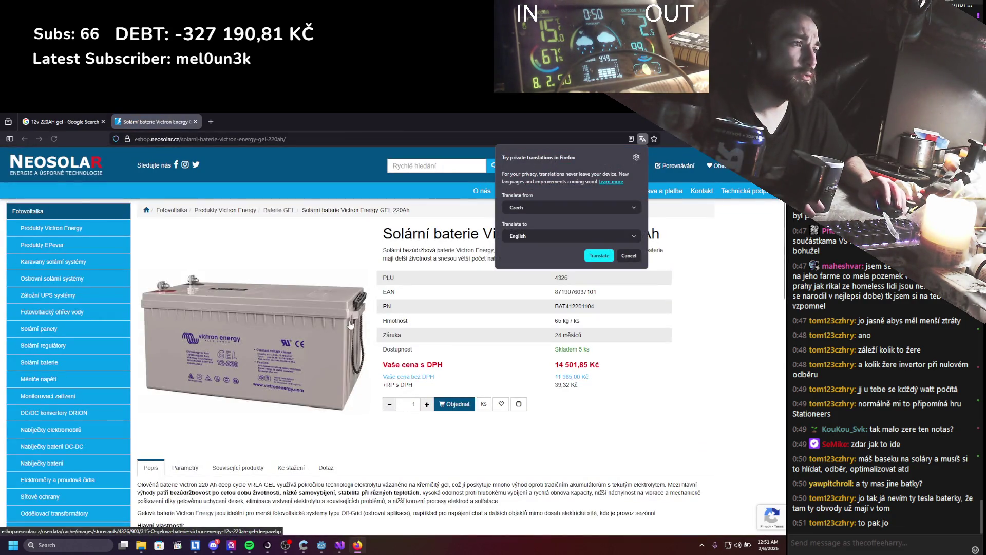
click(631, 255)
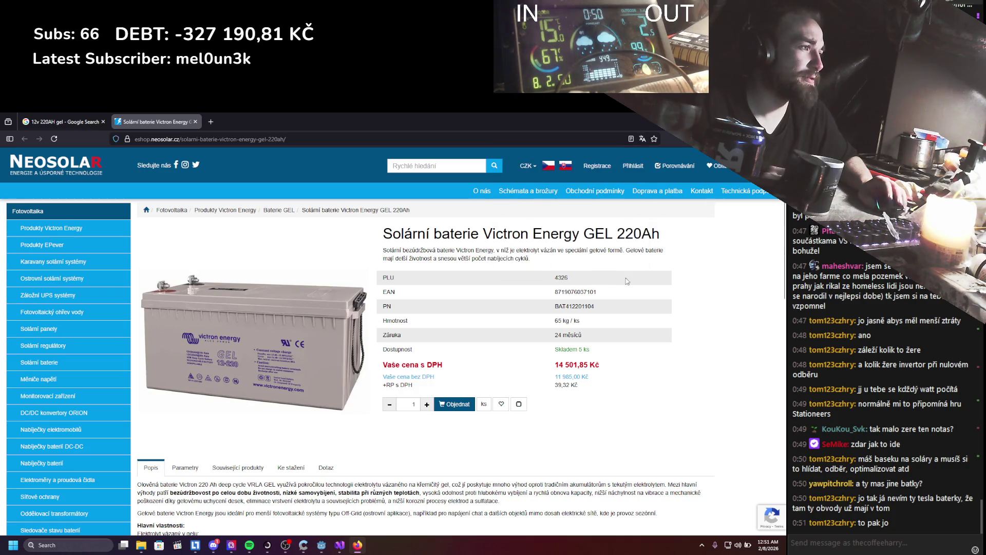
triple_click(506, 248)
click(676, 264)
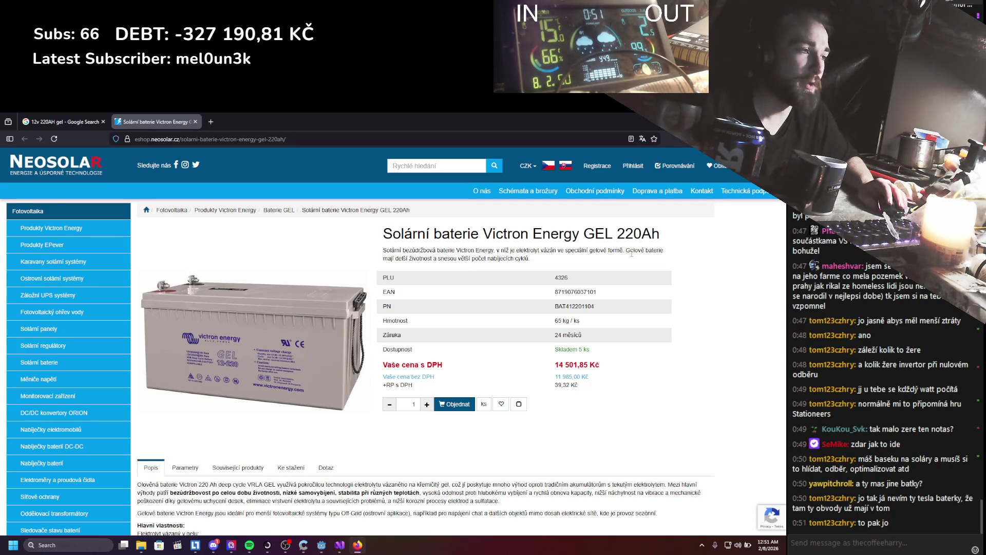
scroll(566, 302, down, 5)
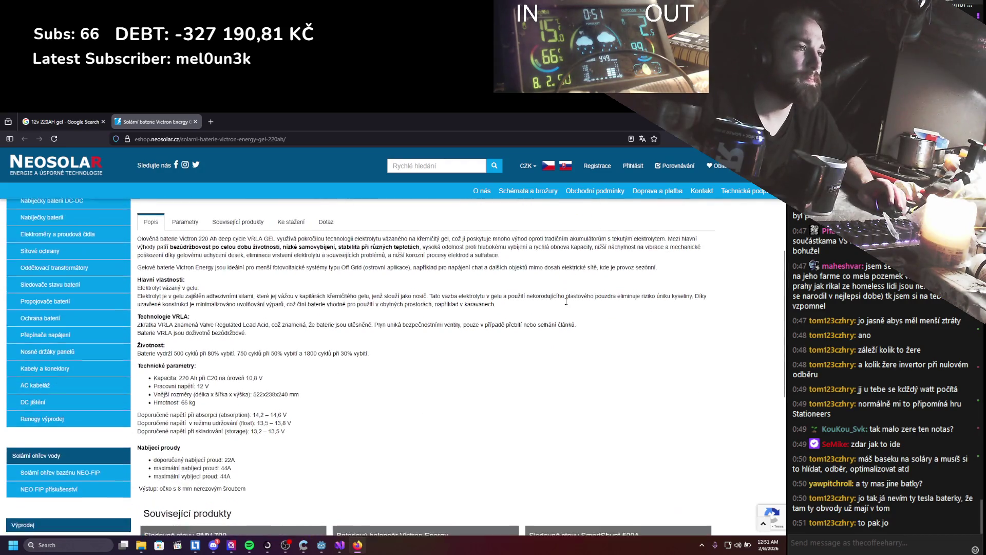
Read the battery description, highlighting the 500-cycle lifespan sentence.
scroll(567, 303, down, 1)
scroll(567, 304, down, 3)
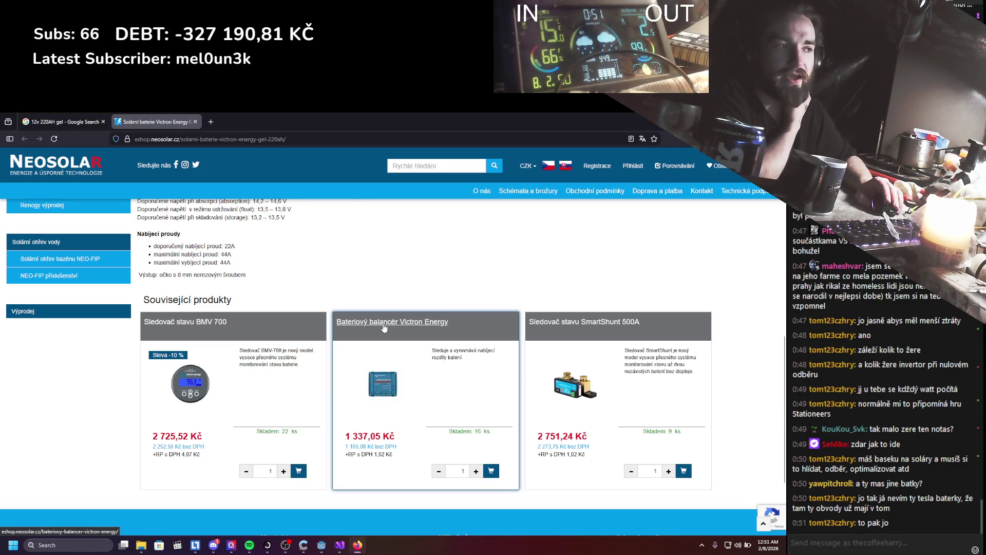
scroll(320, 276, up, 2)
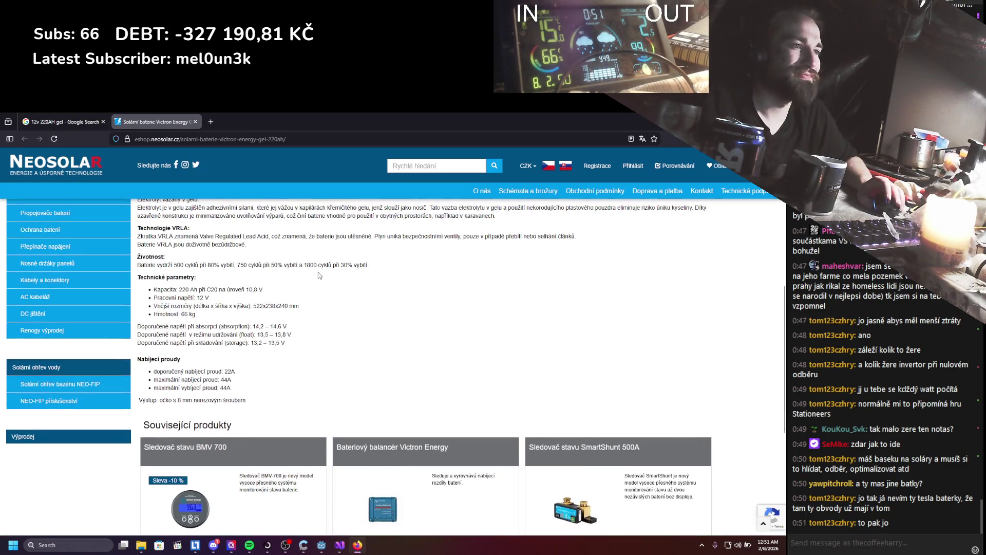
scroll(318, 277, down, 2)
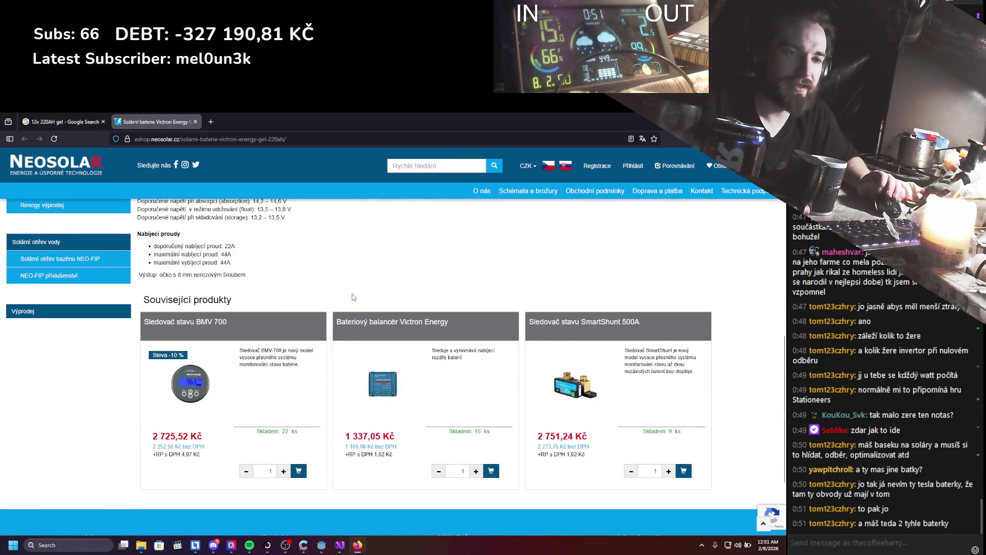
scroll(351, 387, up, 6)
scroll(352, 387, up, 2)
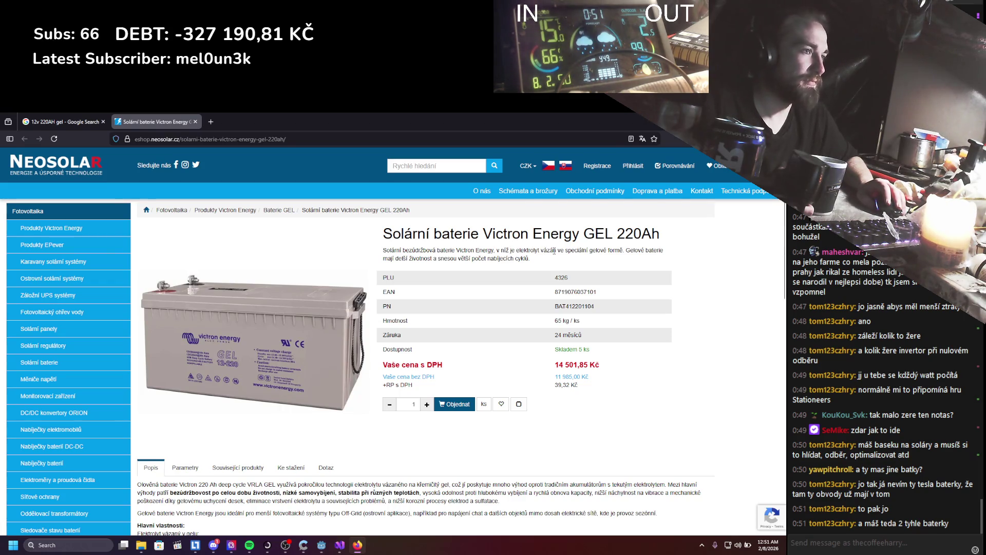
scroll(528, 274, down, 5)
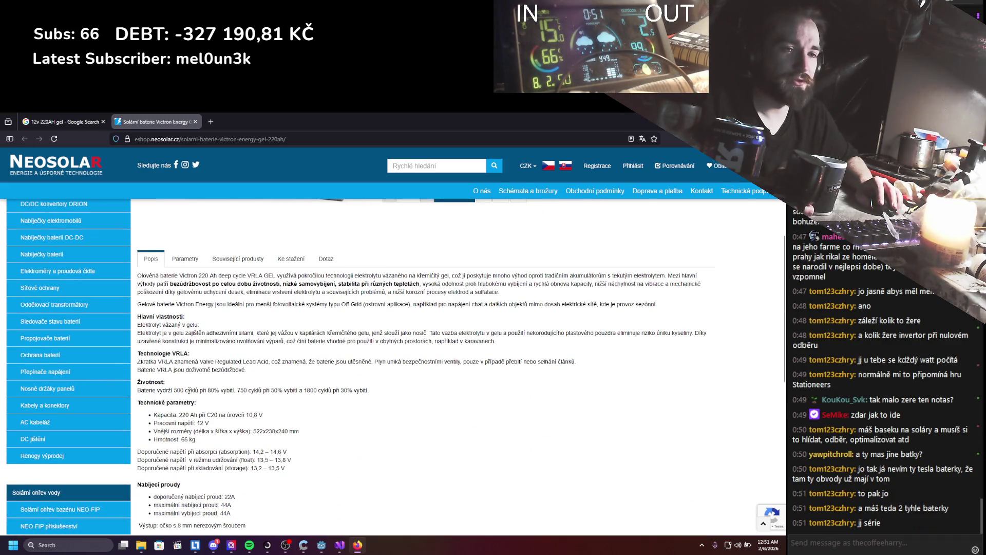
drag(177, 392, 182, 391)
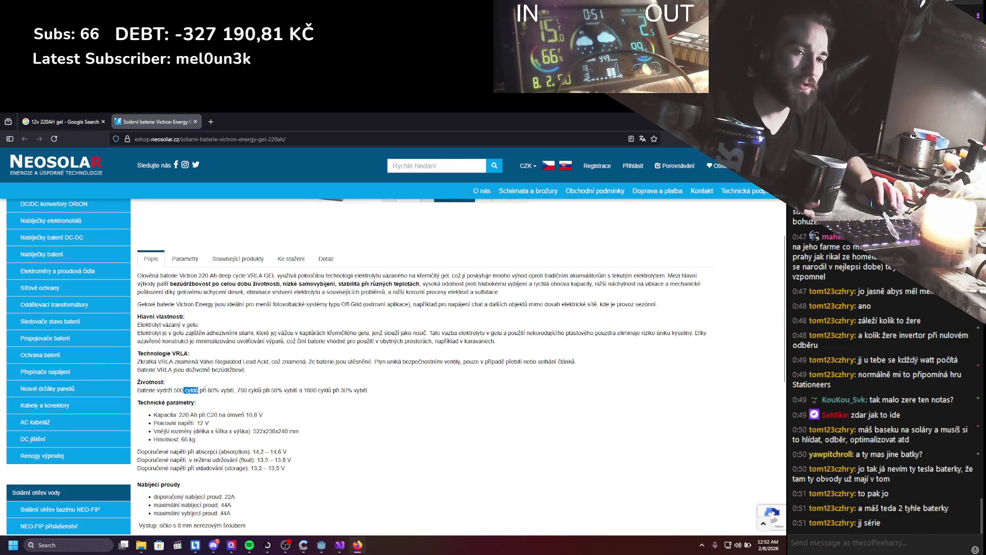
drag(199, 387, 255, 390)
click(204, 390)
click(308, 403)
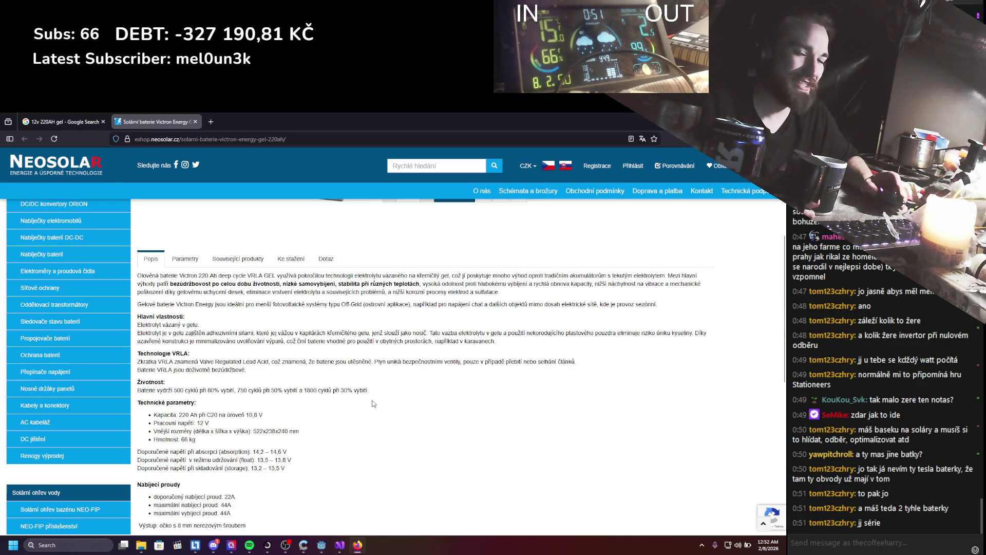
Close the battery product page and return to Visual Studio.
scroll(500, 357, up, 3)
scroll(500, 357, up, 1)
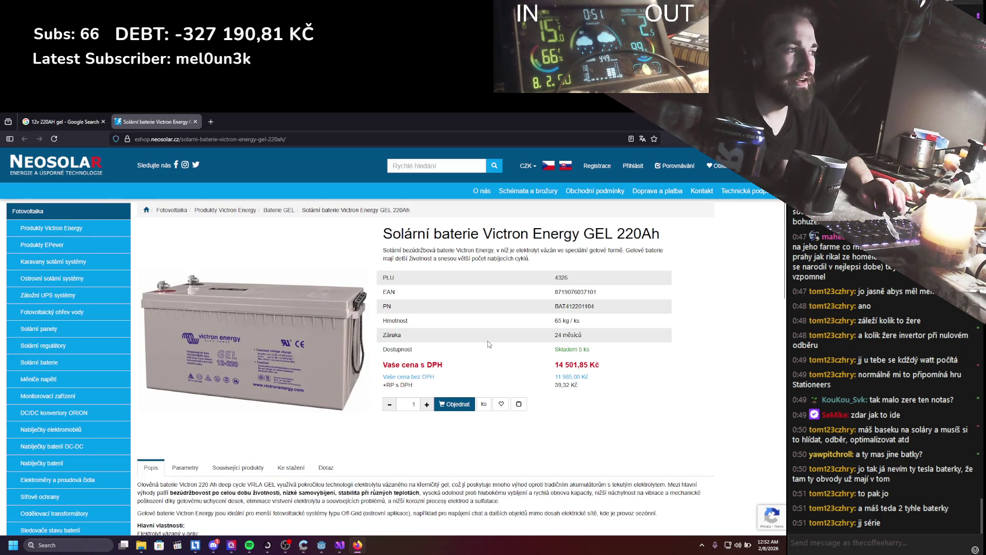
click(196, 122)
key(alt+Tab)
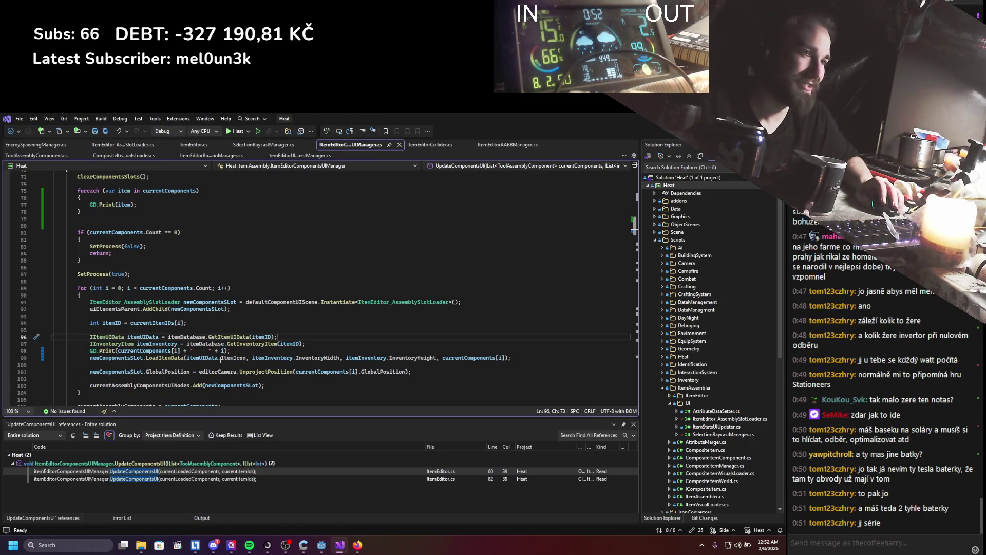
Review the GD.Print on line 98 and newComponentsSLot on line 103, then save the script.
click(237, 351)
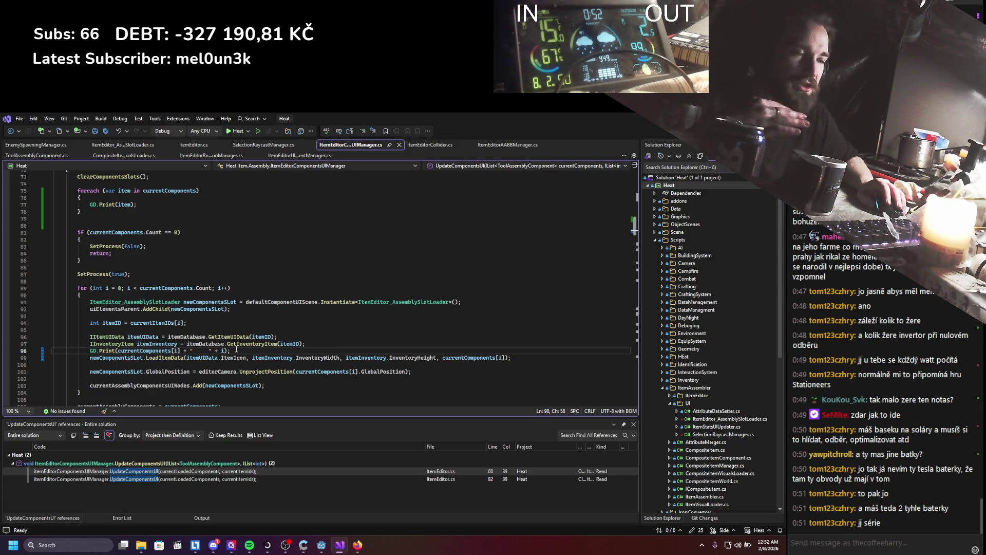
key(shift+Home)
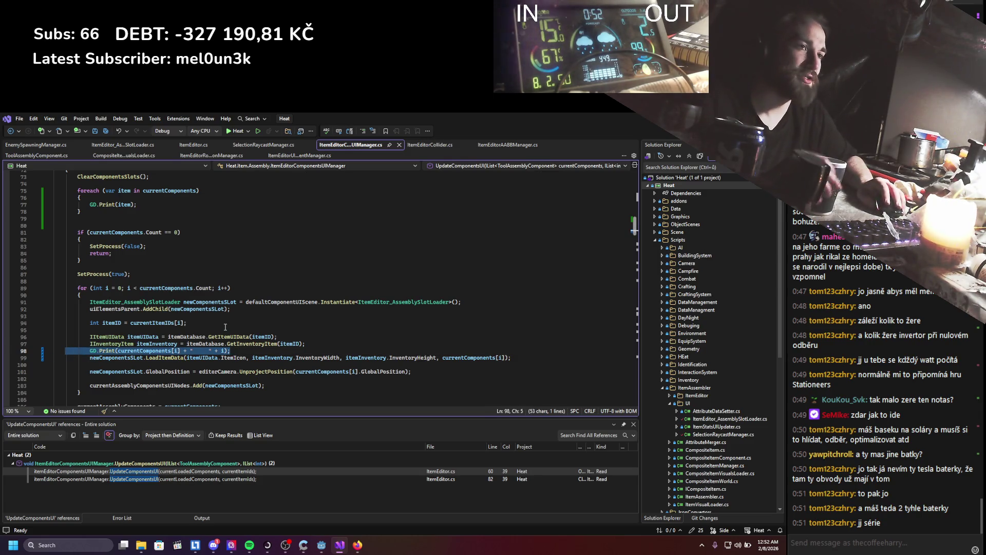
click(236, 385)
key(ctrl+s)
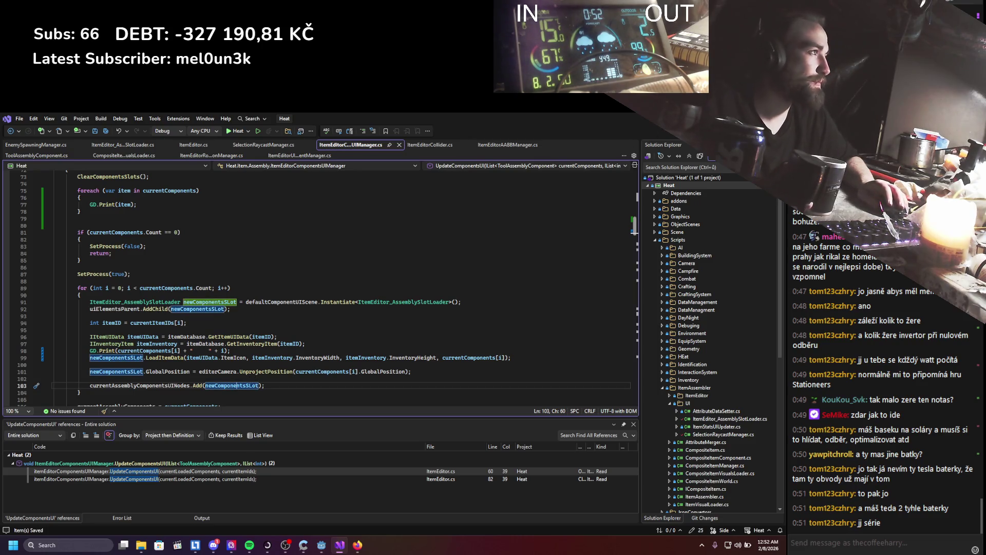
Run Heat in Godot, then bring Firefox's battery results forward and minimize the game window.
key(alt+Tab)
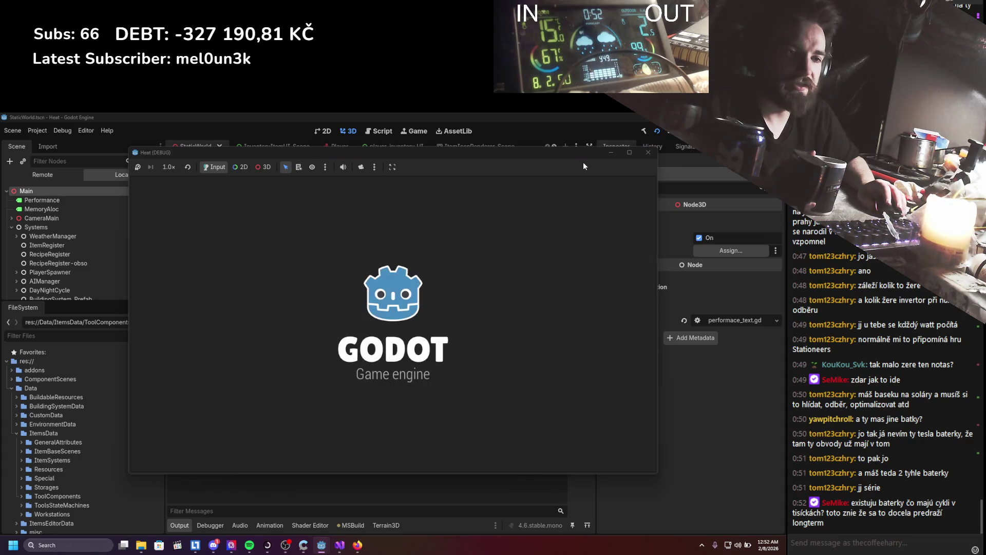
click(357, 544)
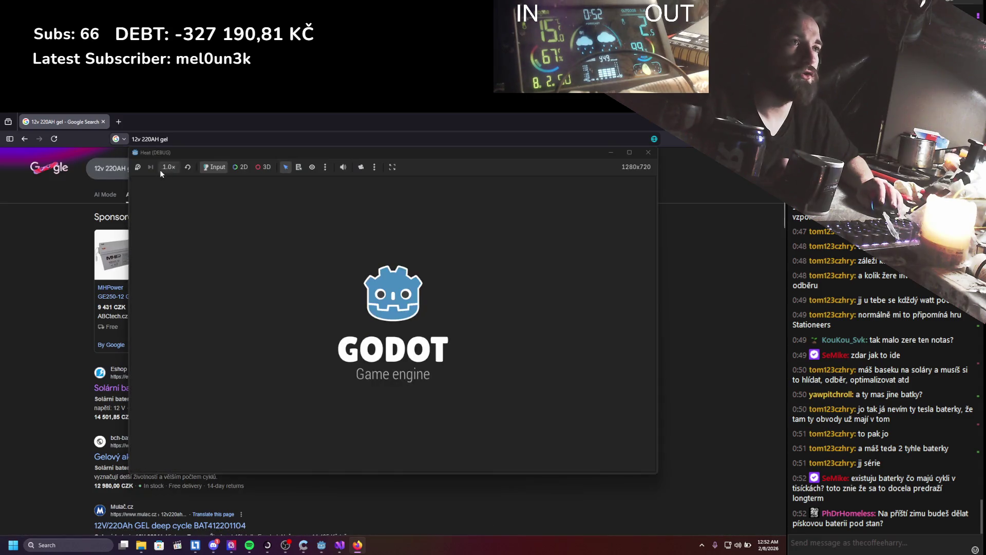
click(612, 153)
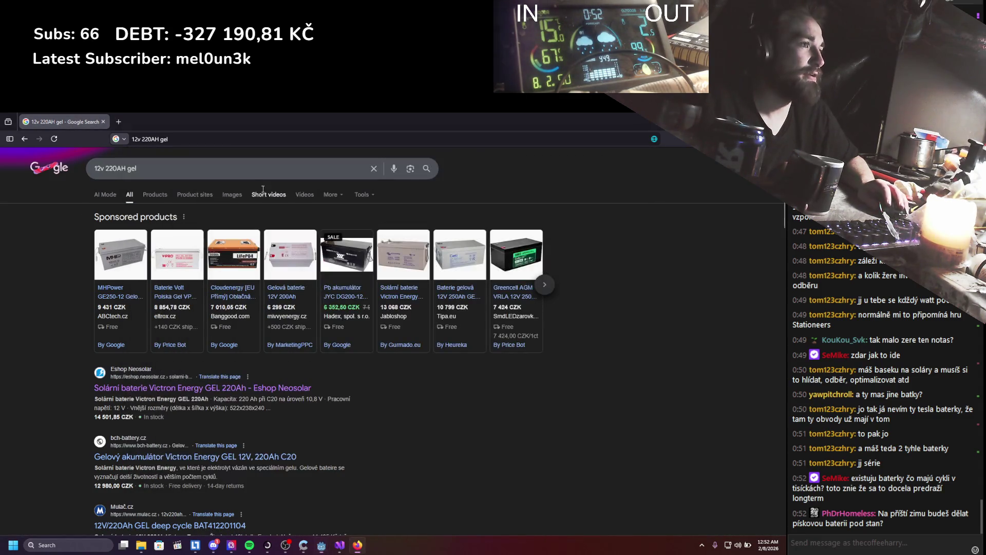
Search Google for 'lifepo4 battery' using the suggestion list.
click(83, 173)
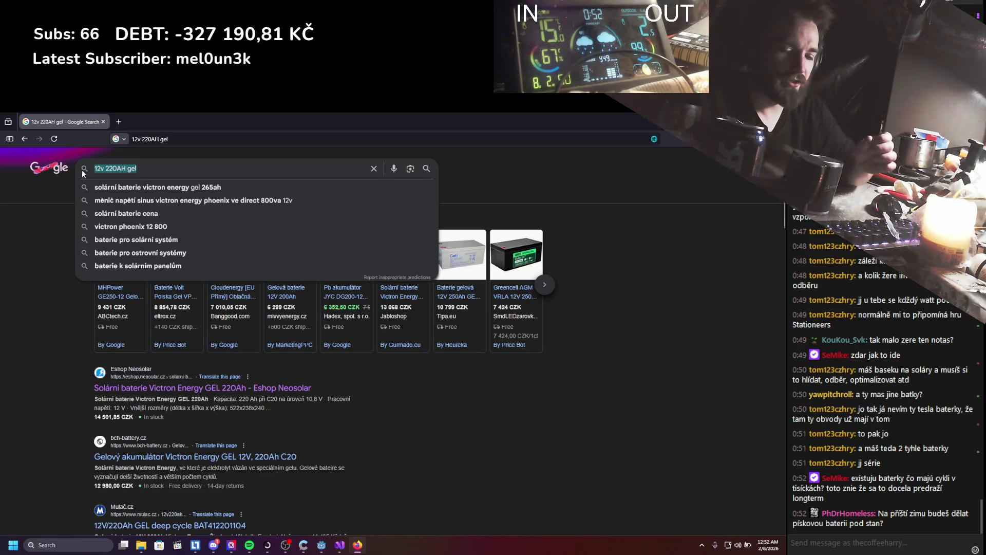
text(li)
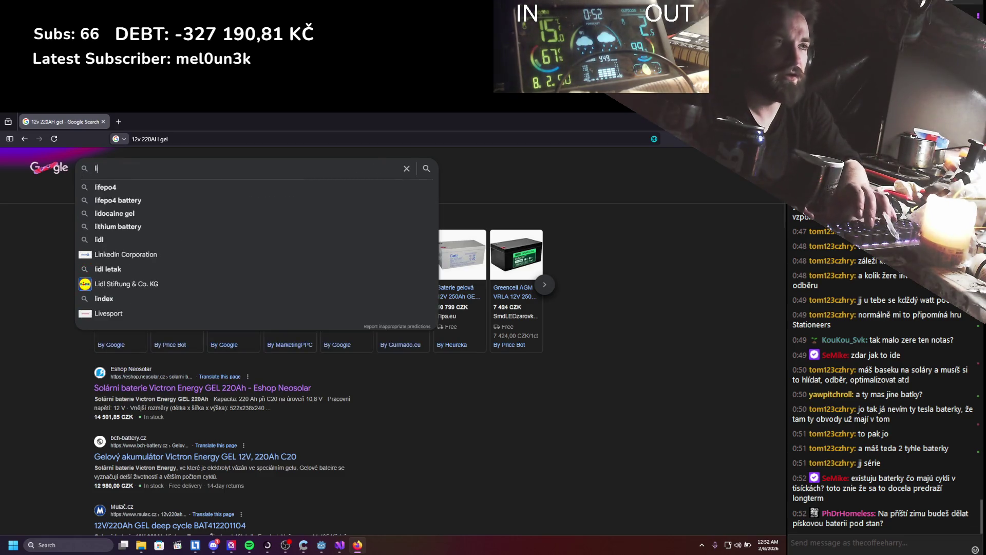
key(Down)
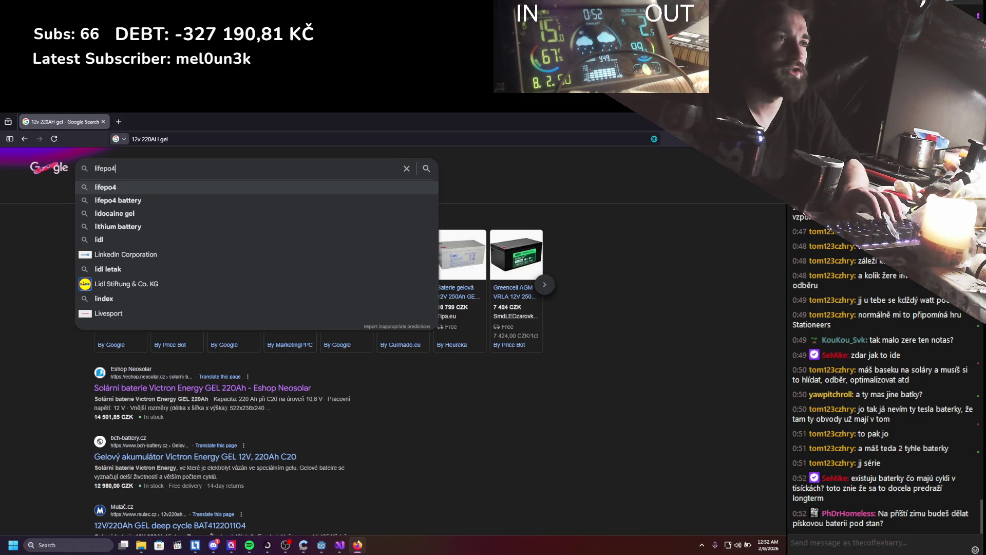
key(Down)
key(Return)
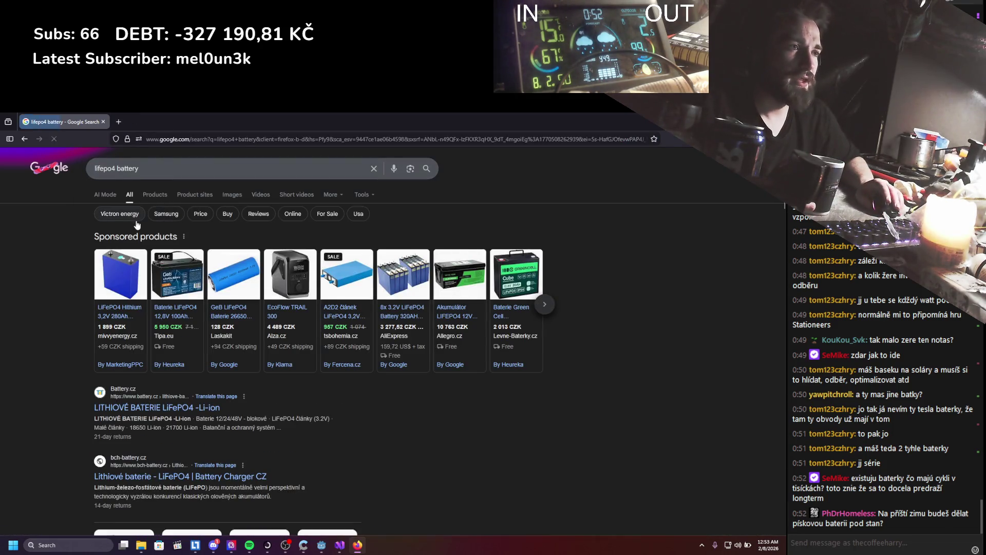
Open the battery.cz LiFePO4 listing in a new tab, browse it, and return to the results.
middle_click(154, 407)
click(150, 121)
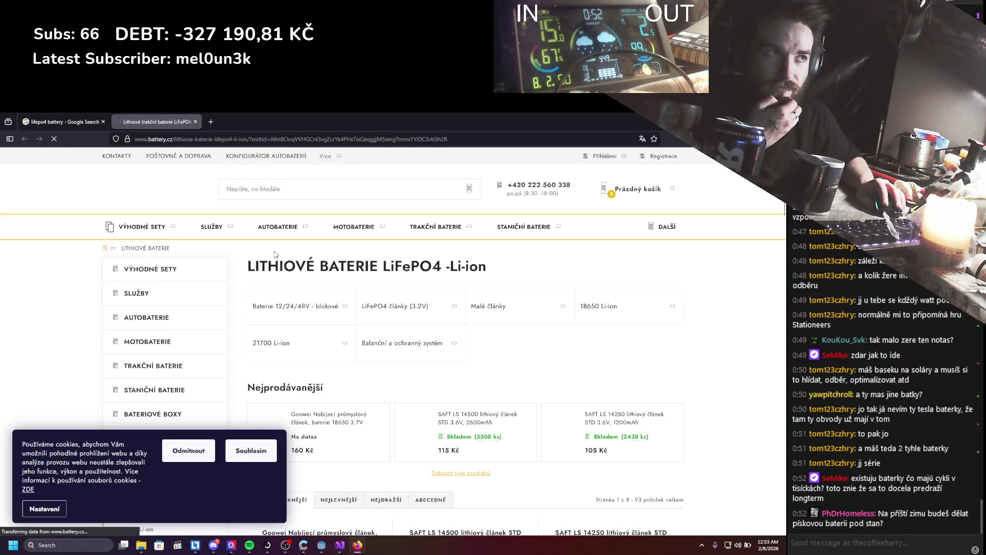
scroll(278, 277, down, 3)
scroll(278, 297, down, 15)
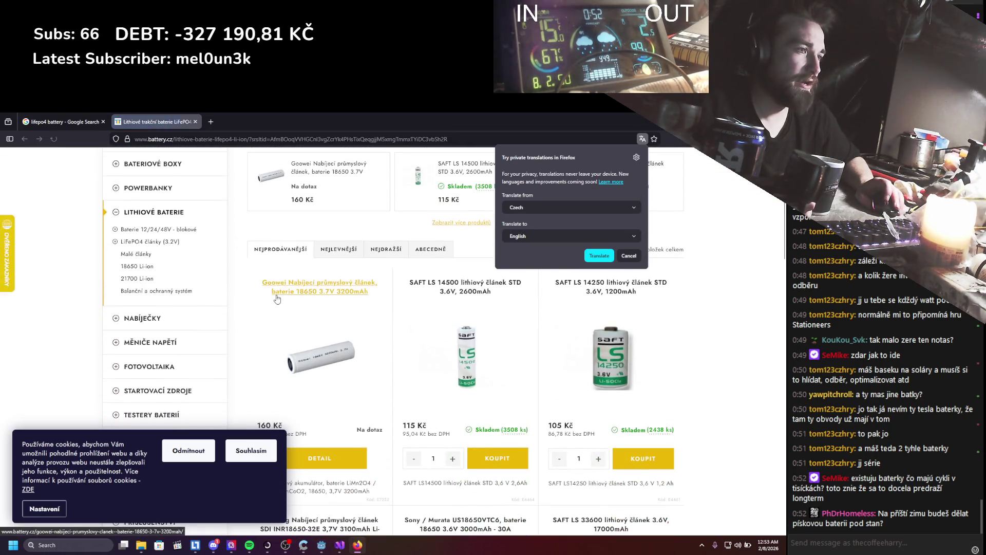
click(62, 121)
Change the query to 'lifepo4 solar battery' and open the Pylontech offer in a new tab.
double_click(122, 168)
text(solar)
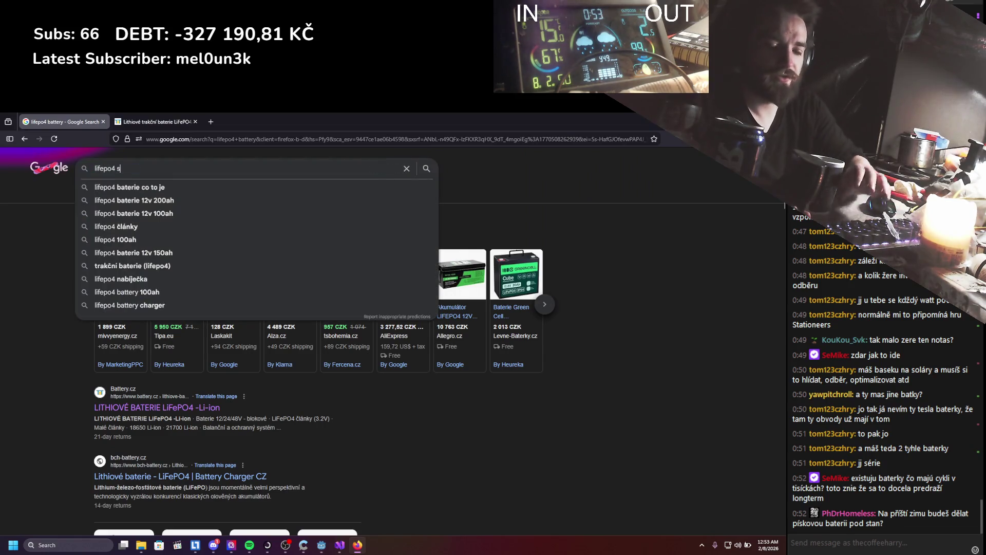
key(Down)
key(Return)
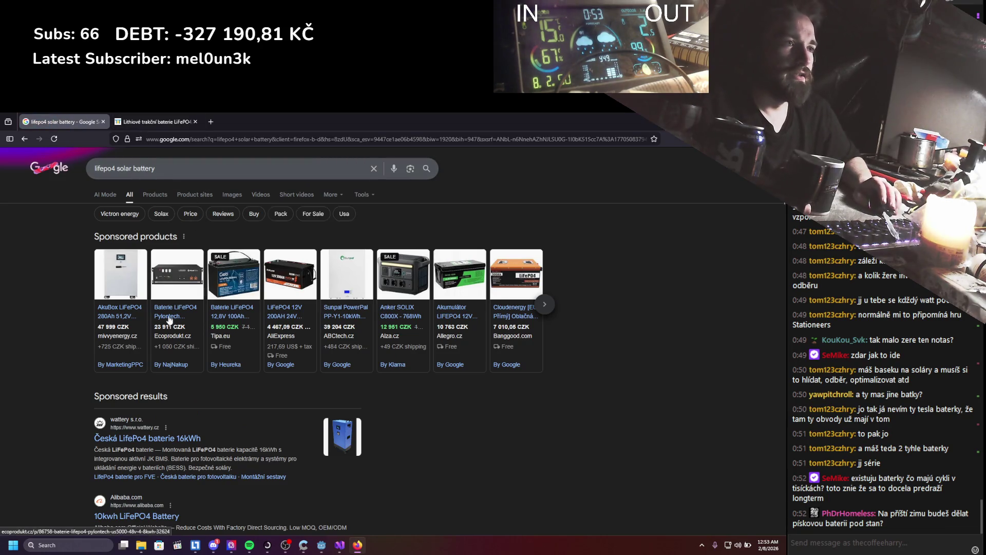
middle_click(171, 310)
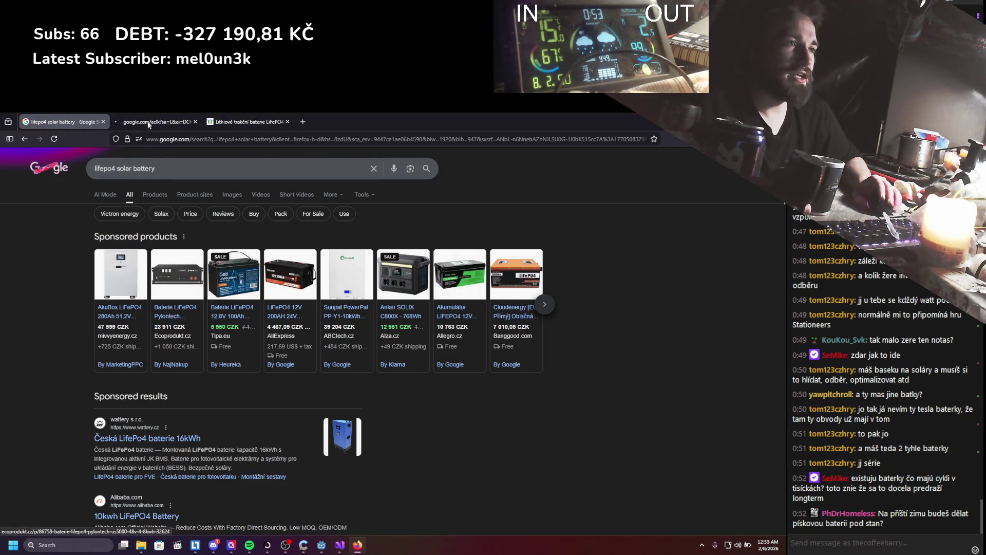
On the Pylontech page, accept cookies and note the 48V, capacity and 6 000-cycle figures.
click(160, 121)
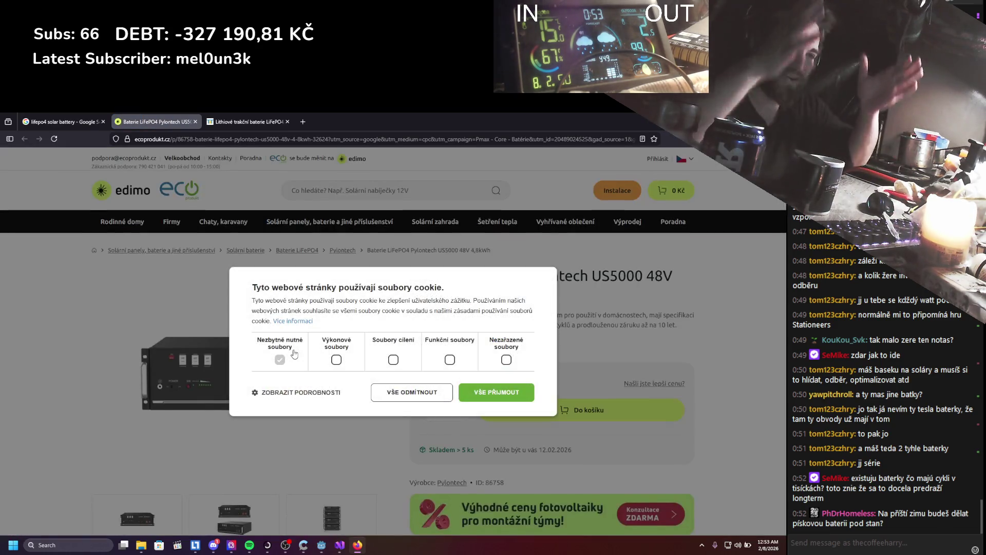
click(492, 395)
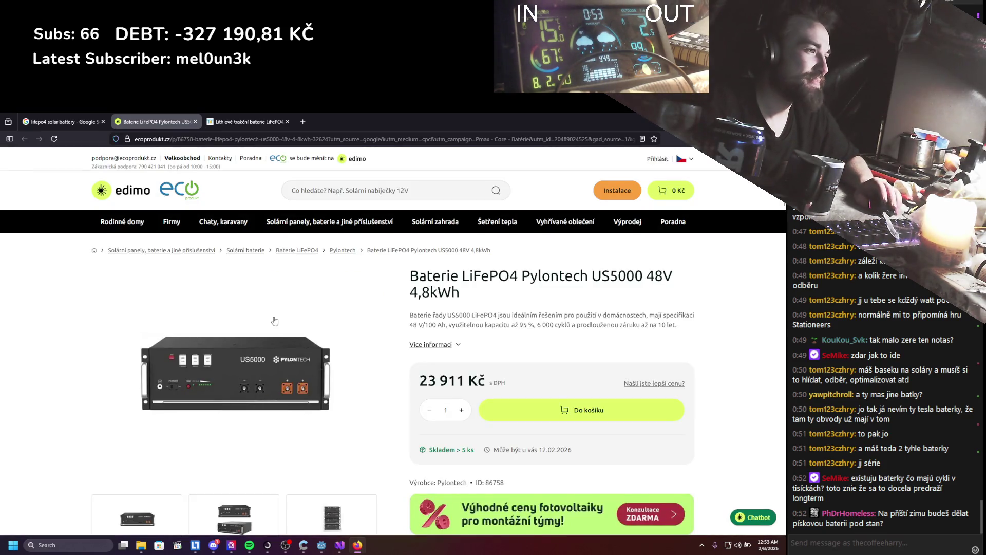
scroll(274, 320, down, 1)
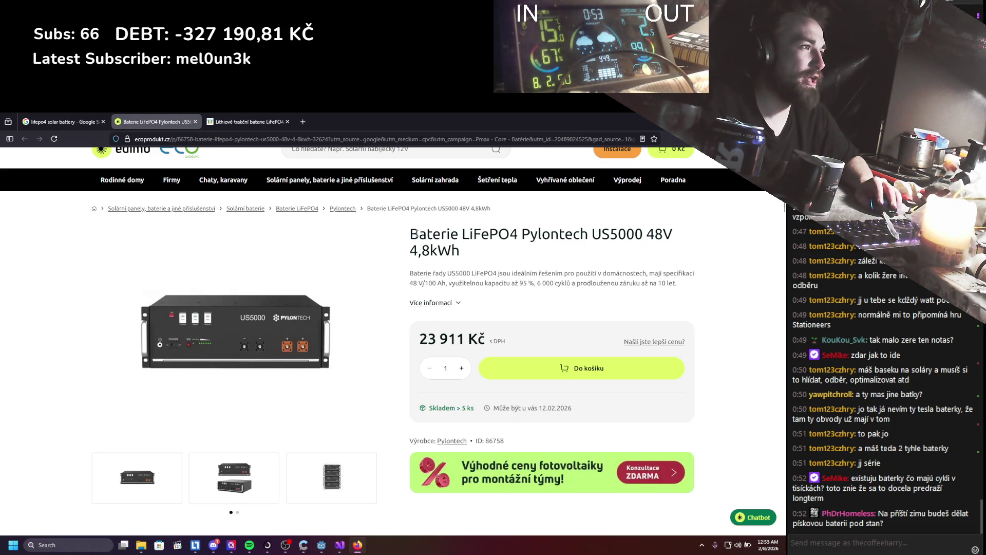
drag(416, 233, 481, 258)
click(483, 259)
drag(646, 234, 679, 232)
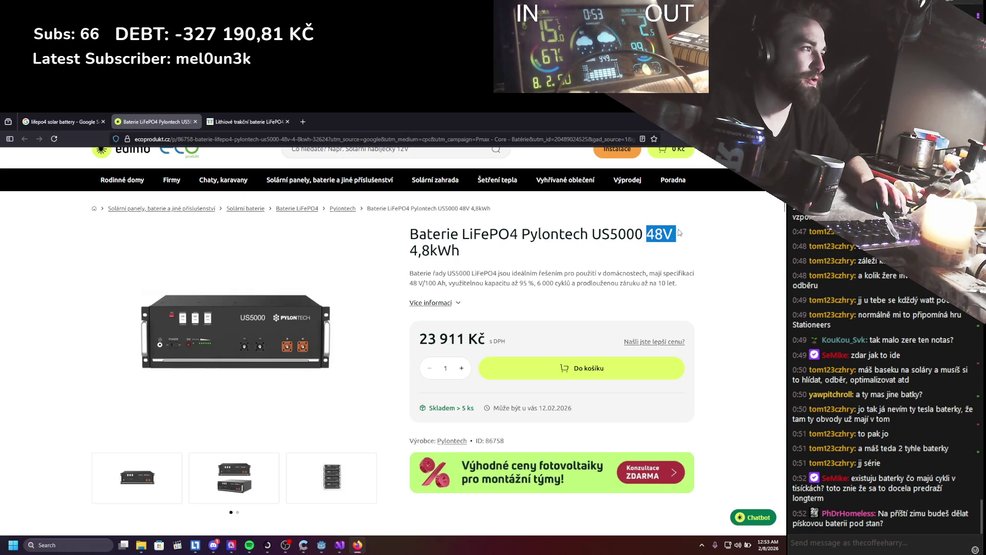
double_click(441, 251)
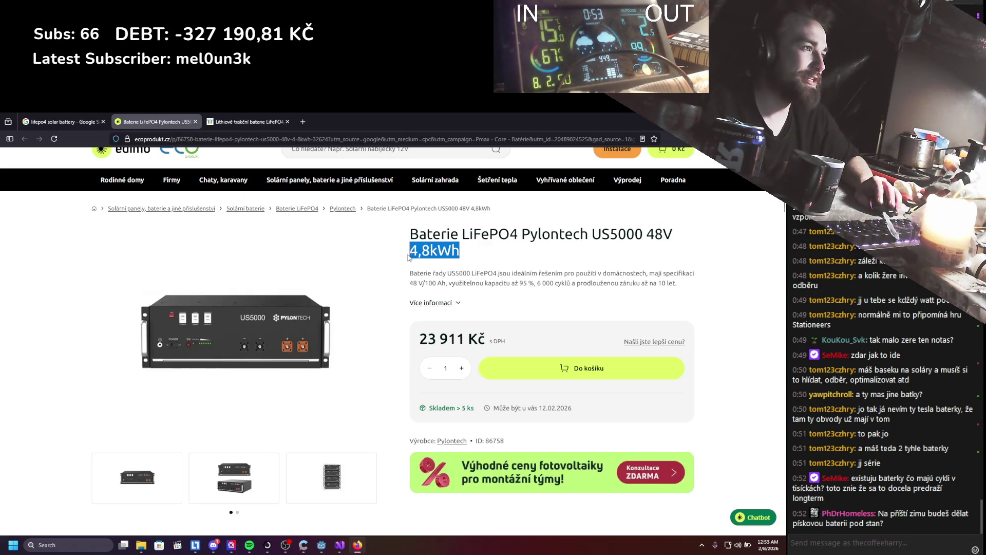
click(504, 262)
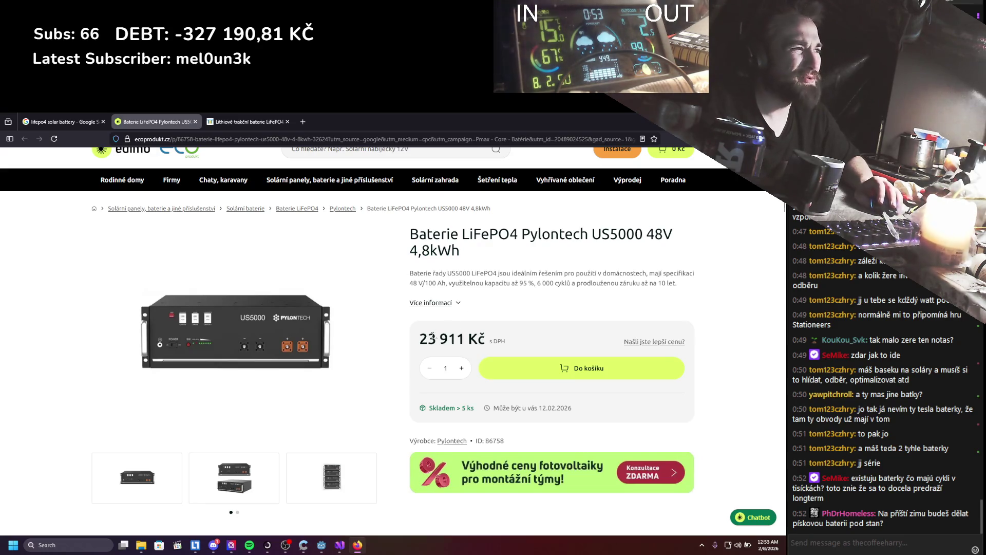
drag(542, 283, 569, 284)
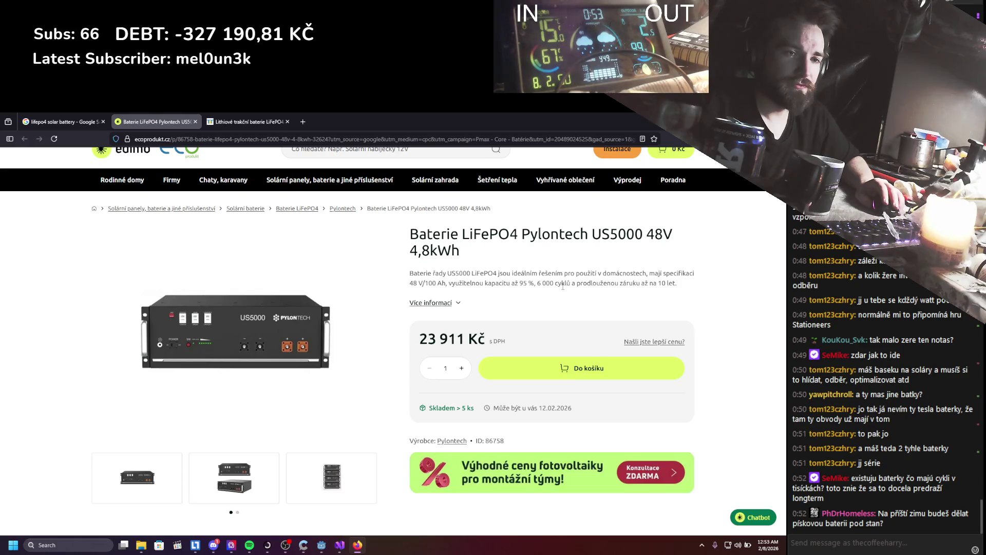
Scroll to Parametry and highlight the operating temperature range.
scroll(544, 309, down, 5)
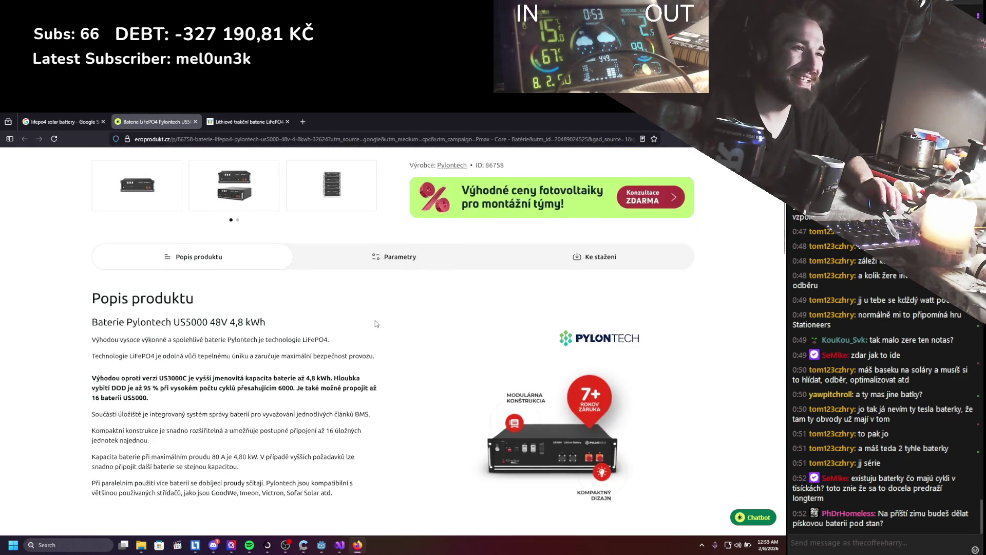
scroll(362, 301, down, 4)
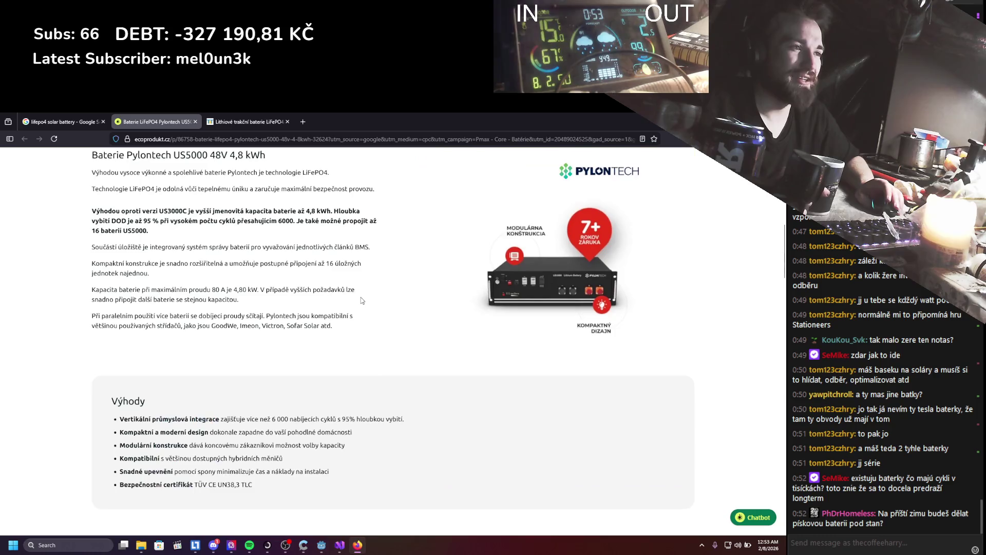
scroll(362, 300, down, 1)
scroll(361, 301, down, 5)
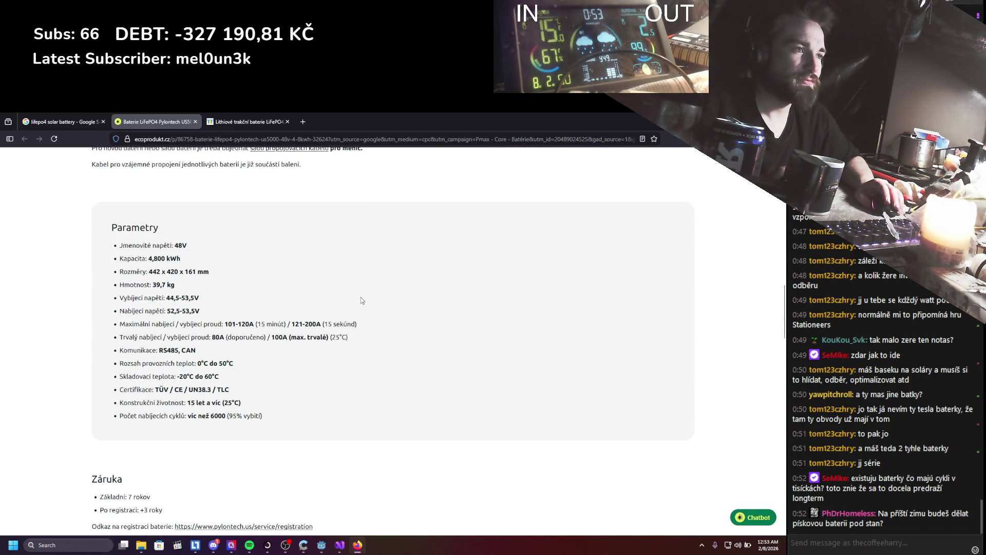
drag(201, 363, 231, 365)
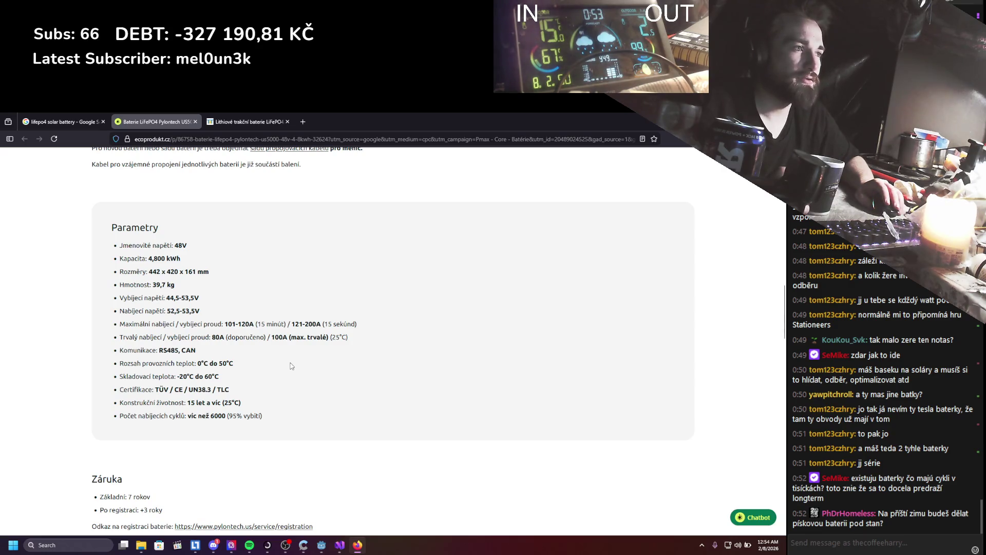
Review the page further, return to the lifepo4 solar results, and switch to Godot.
scroll(291, 365, up, 20)
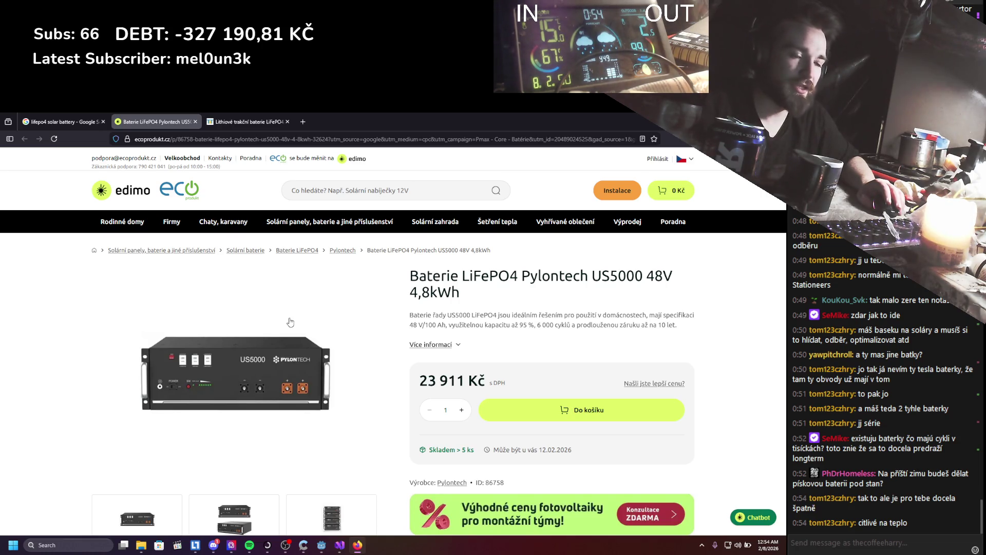
scroll(290, 322, down, 4)
scroll(300, 353, up, 2)
scroll(300, 352, up, 2)
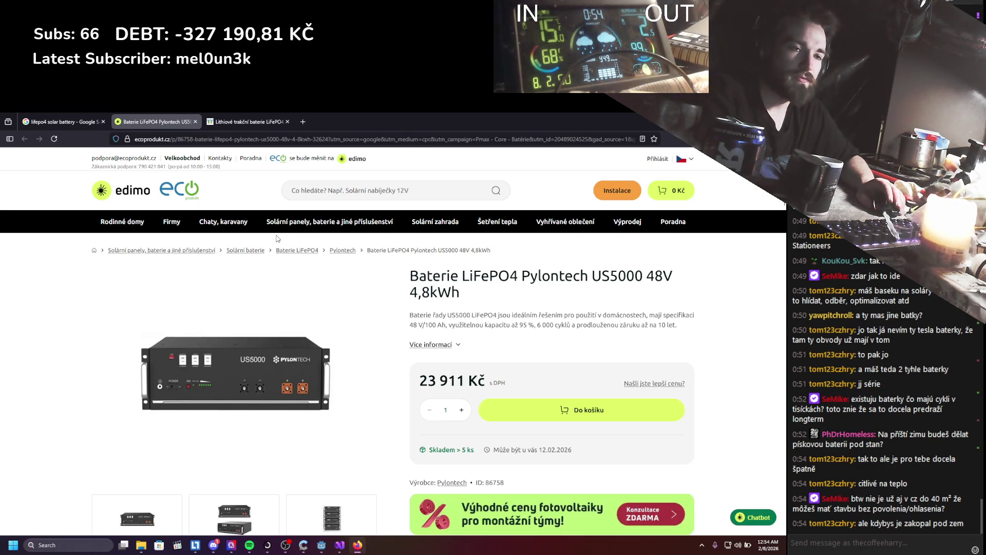
scroll(309, 267, down, 10)
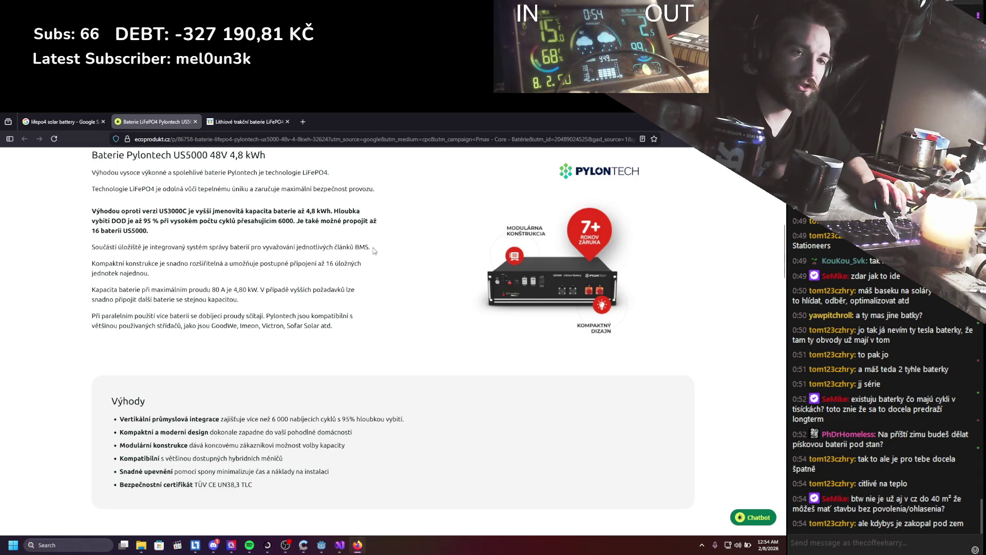
scroll(404, 225, up, 2)
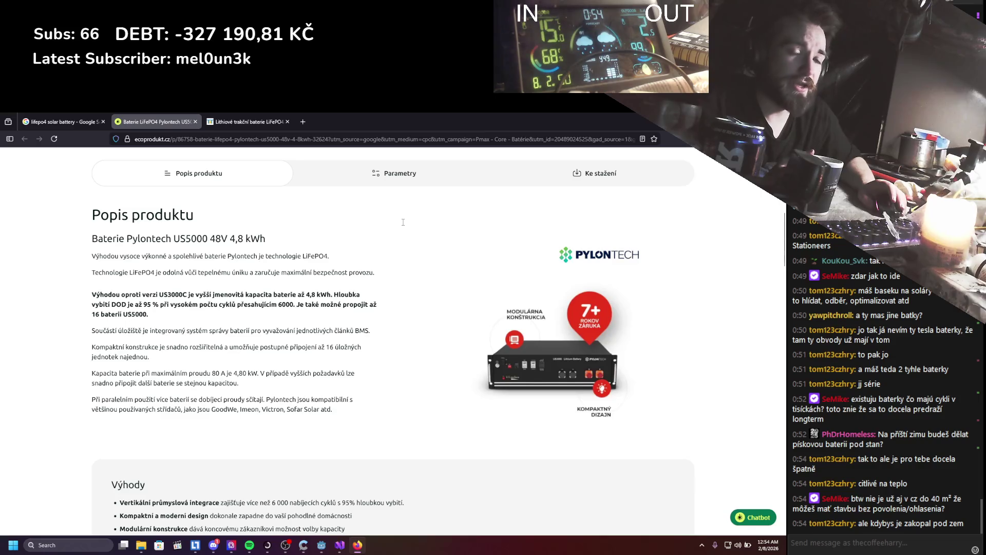
scroll(403, 222, up, 8)
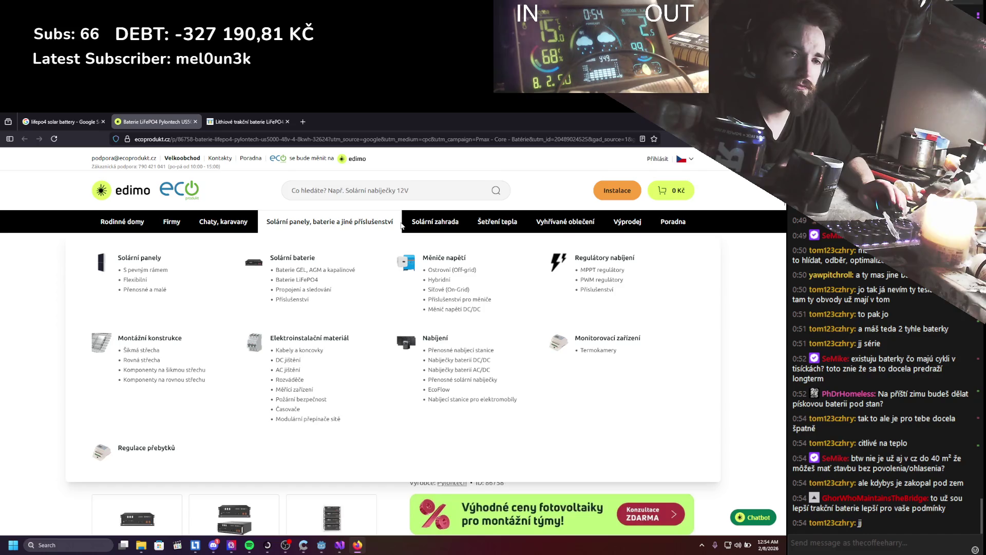
scroll(409, 252, down, 3)
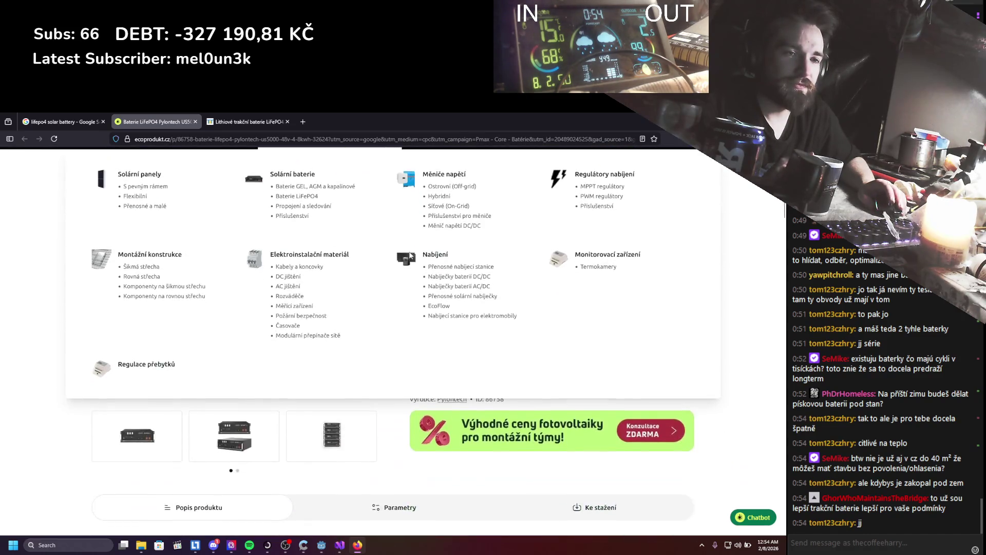
scroll(329, 324, up, 3)
click(91, 118)
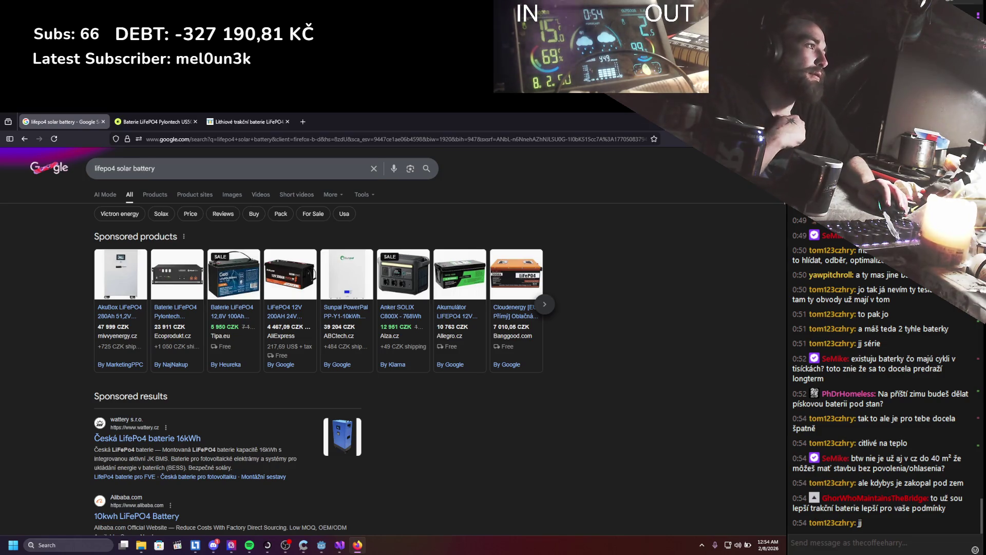
key(alt+Tab)
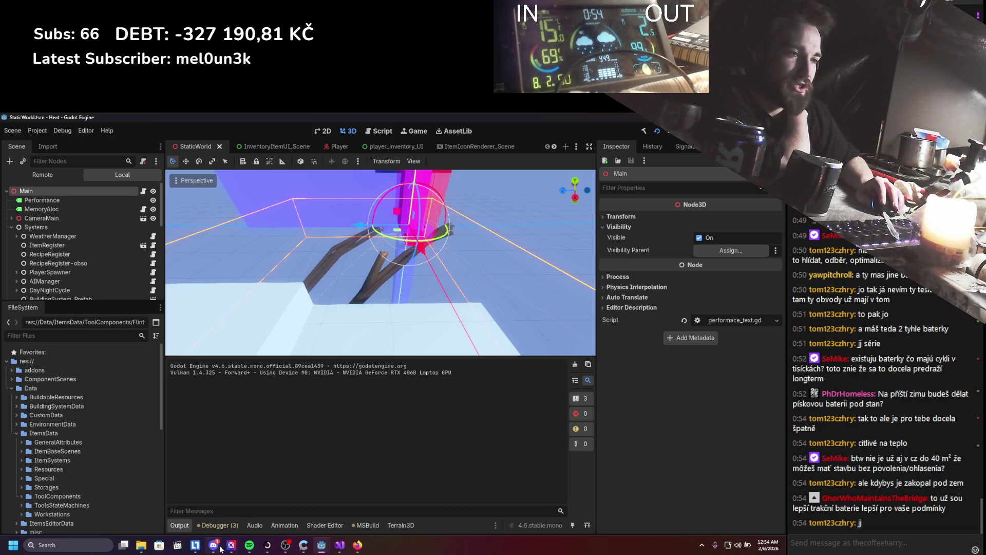
Save StaticWorld with Ctrl+S and bring the Heat (DEBUG) window forward from the taskbar.
click(318, 395)
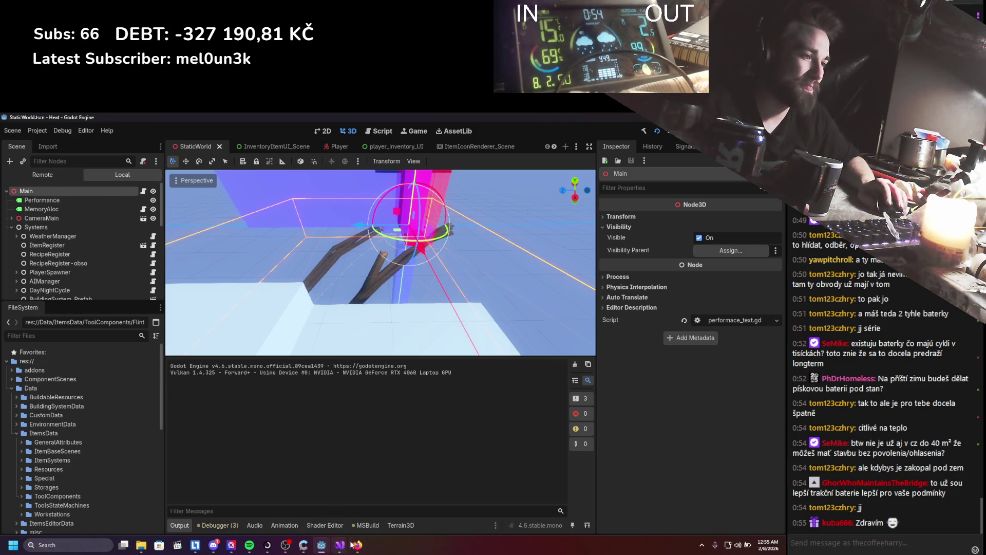
scroll(344, 305, down, 1)
key(ctrl+s)
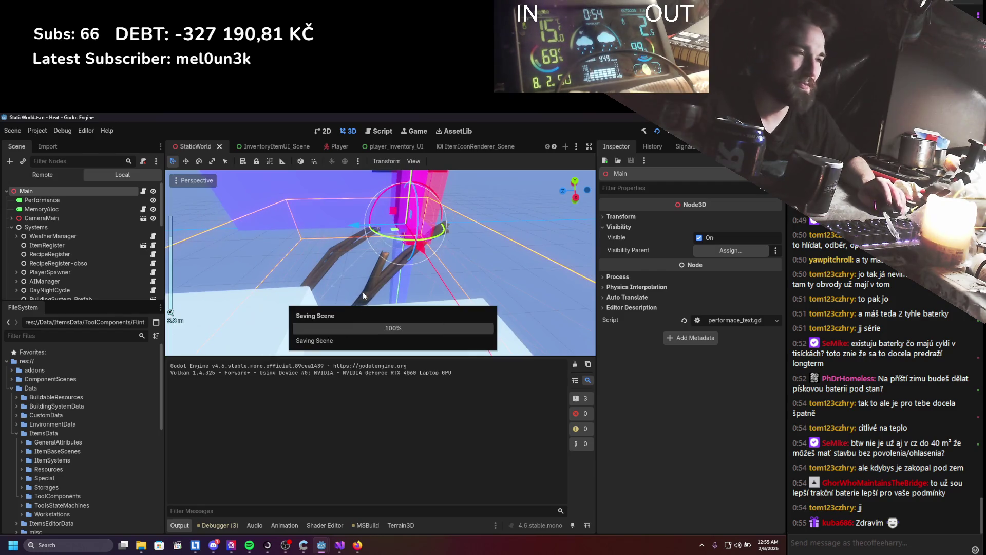
scroll(362, 264, up, 1)
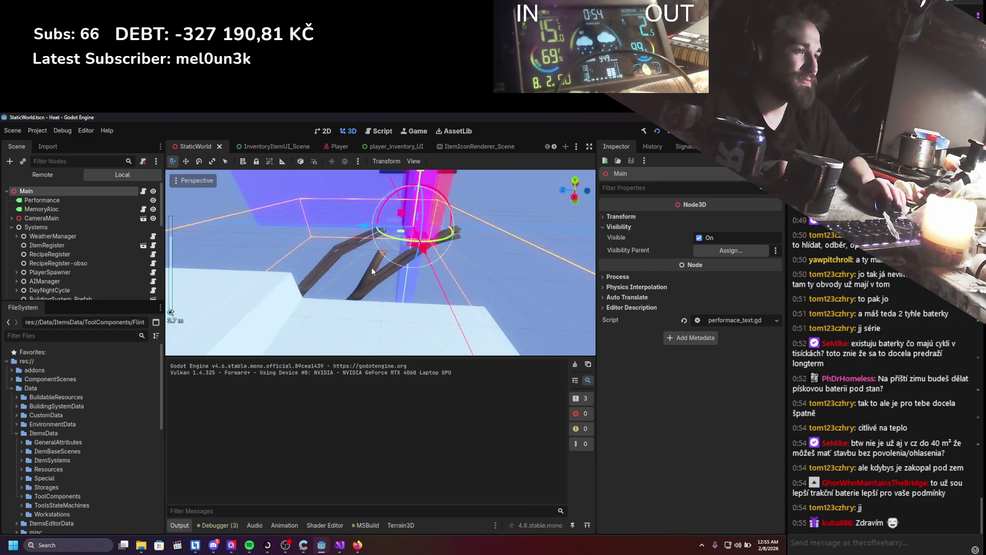
scroll(372, 268, down, 2)
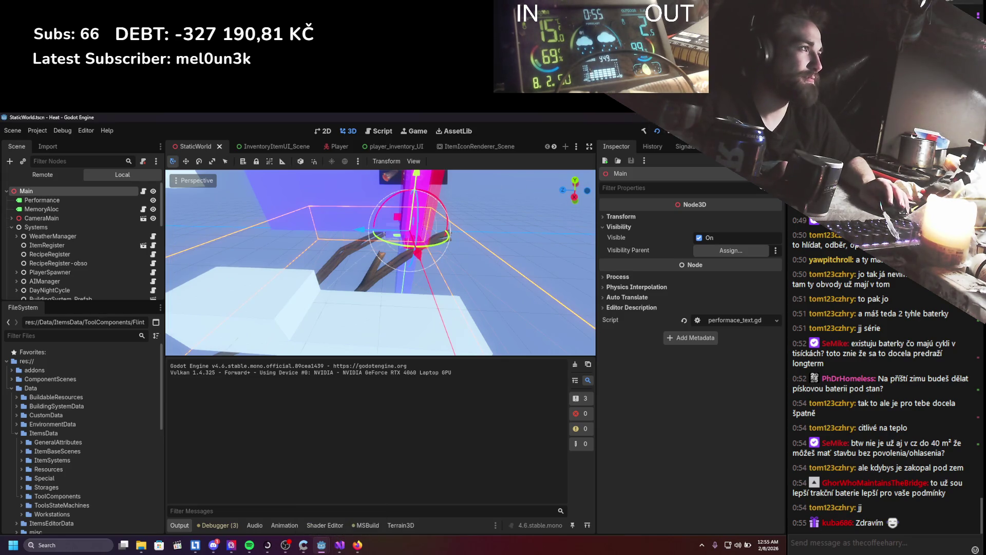
mouse_move(322, 545)
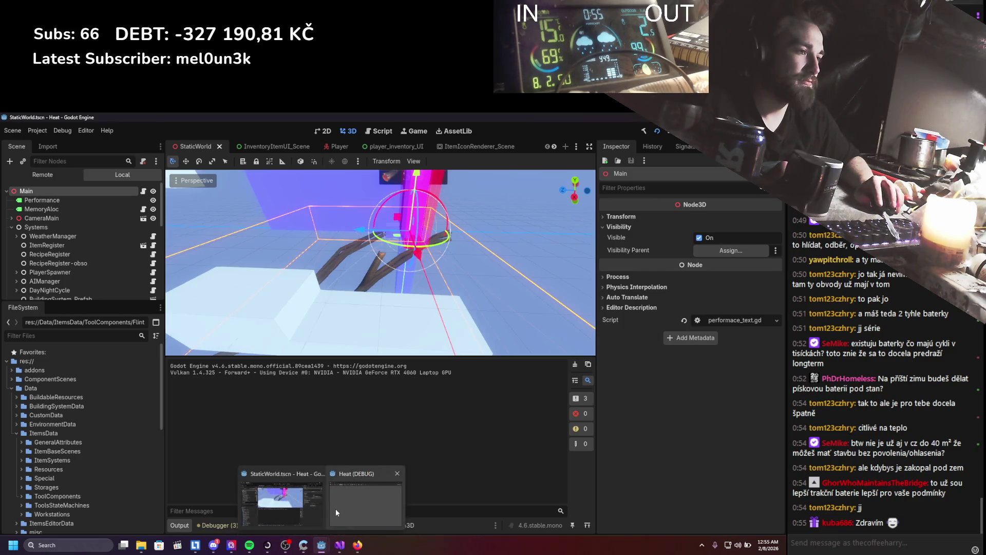
click(335, 508)
Move the character, open the inventory, open the log in assembly, then close the game.
key(d)
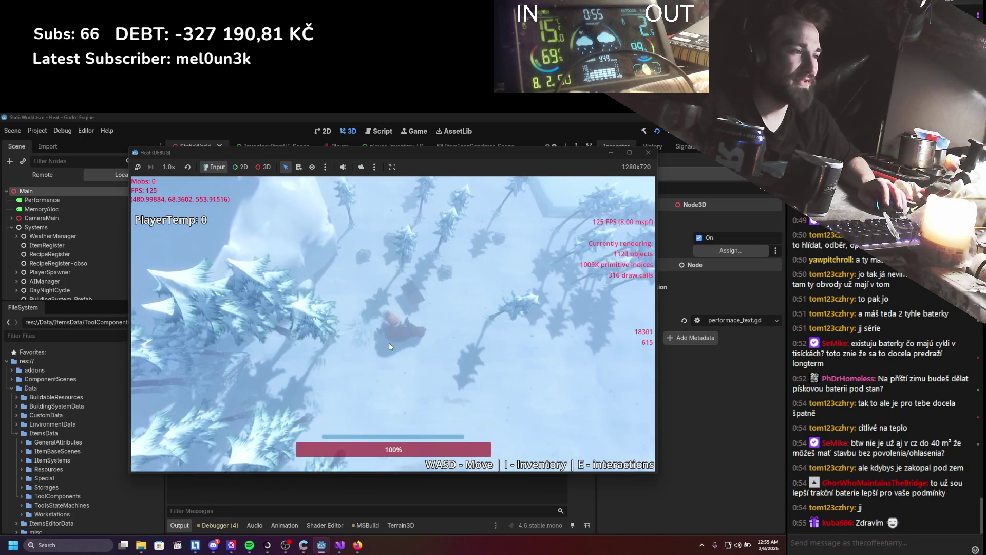
key(s)
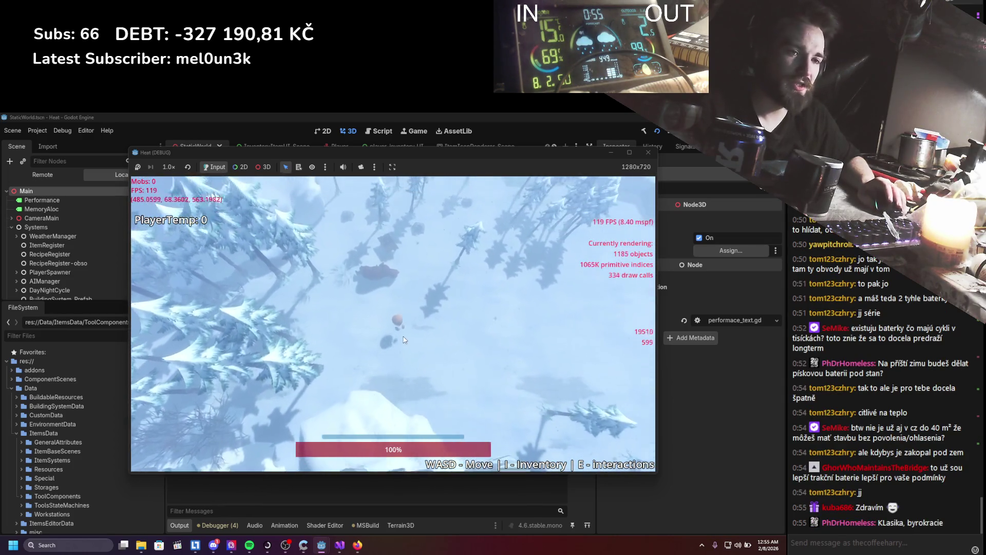
key(i)
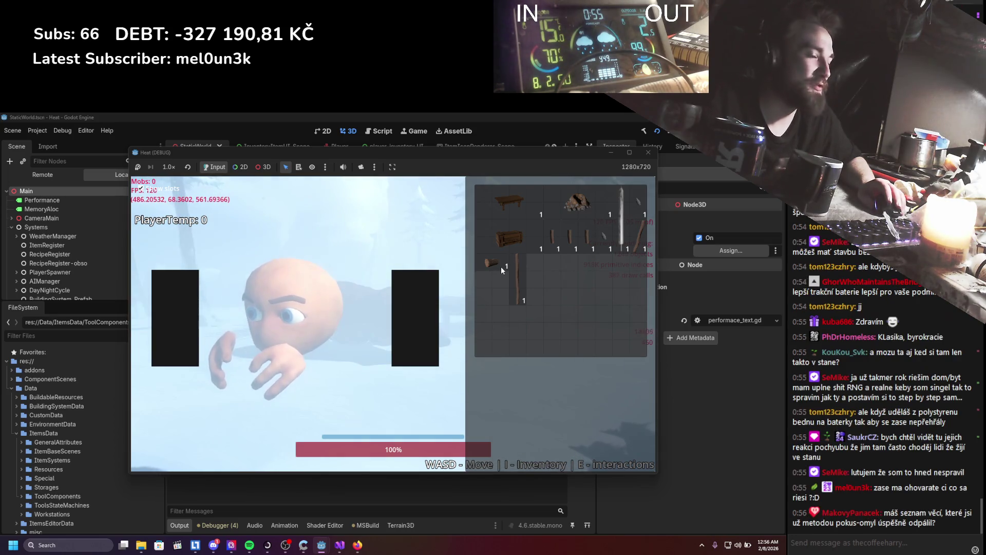
click(498, 264)
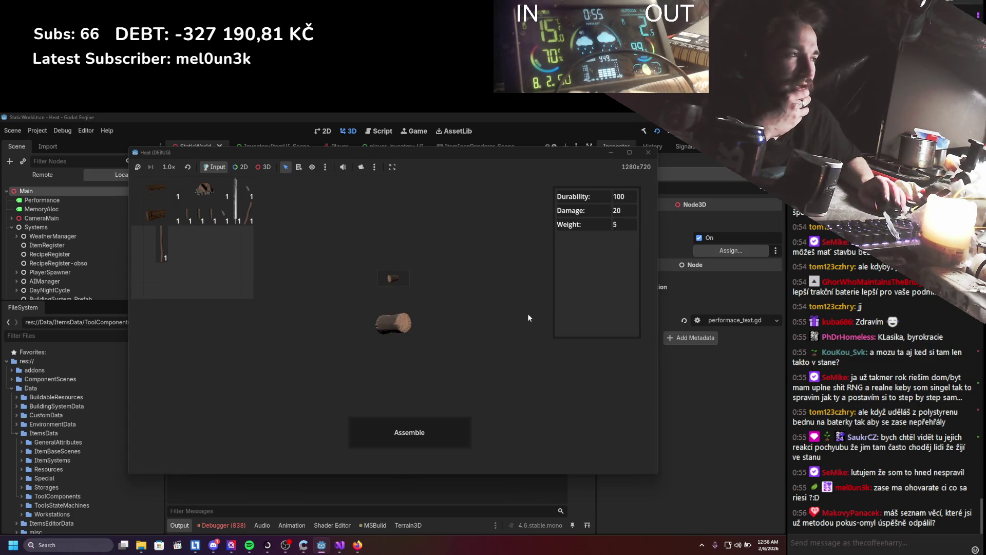
click(649, 155)
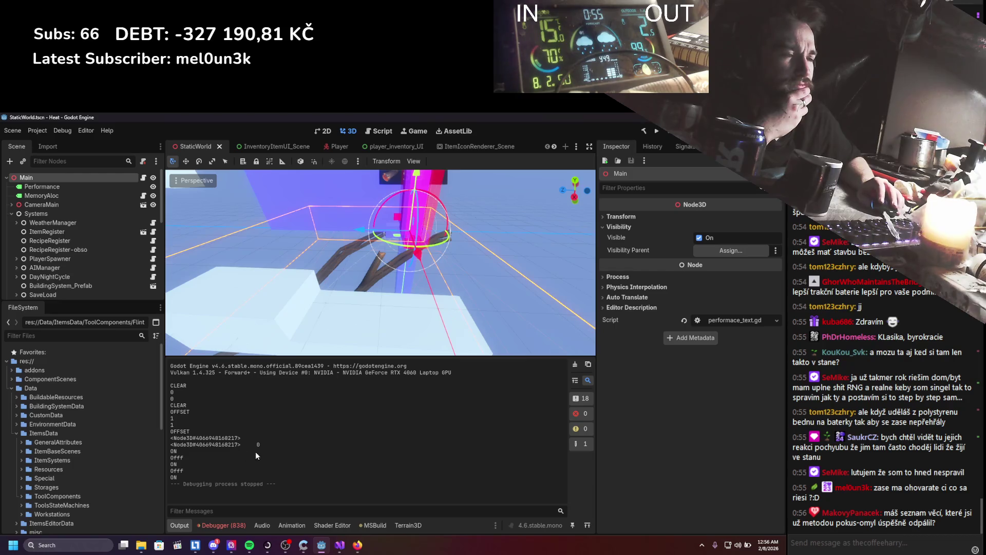
In Visual Studio, inspect the LoadItemData call in the slot loop and jump to its definition.
click(340, 545)
click(276, 303)
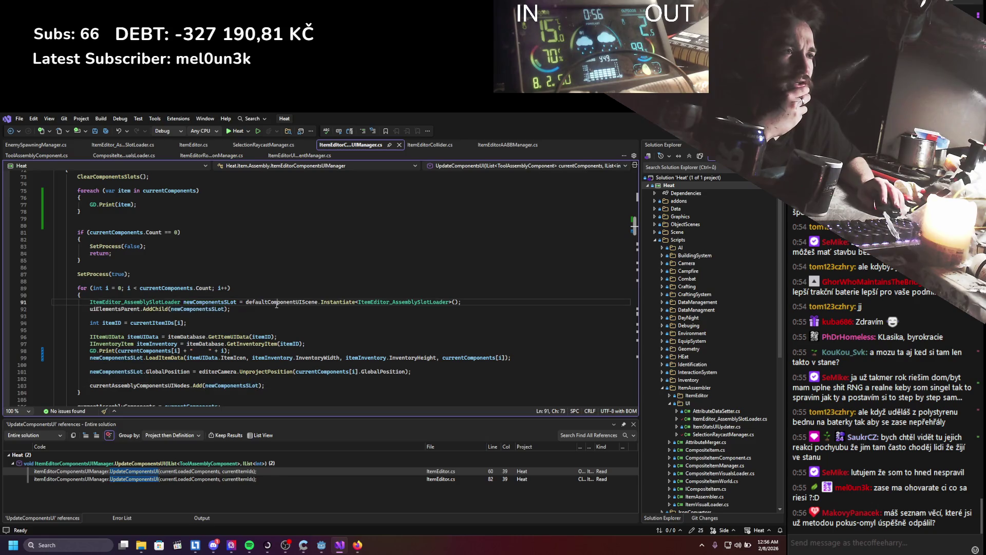
click(162, 351)
click(169, 364)
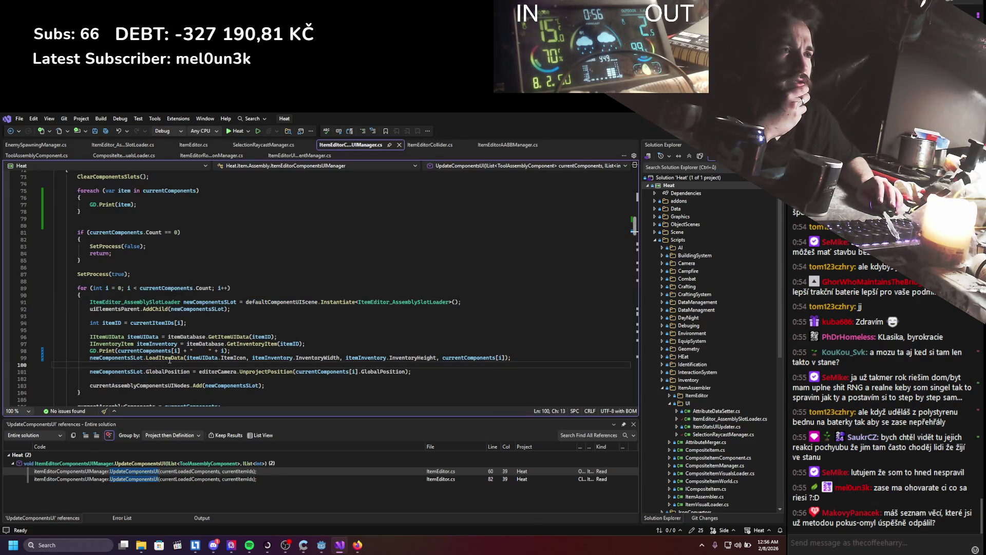
right_click(169, 359)
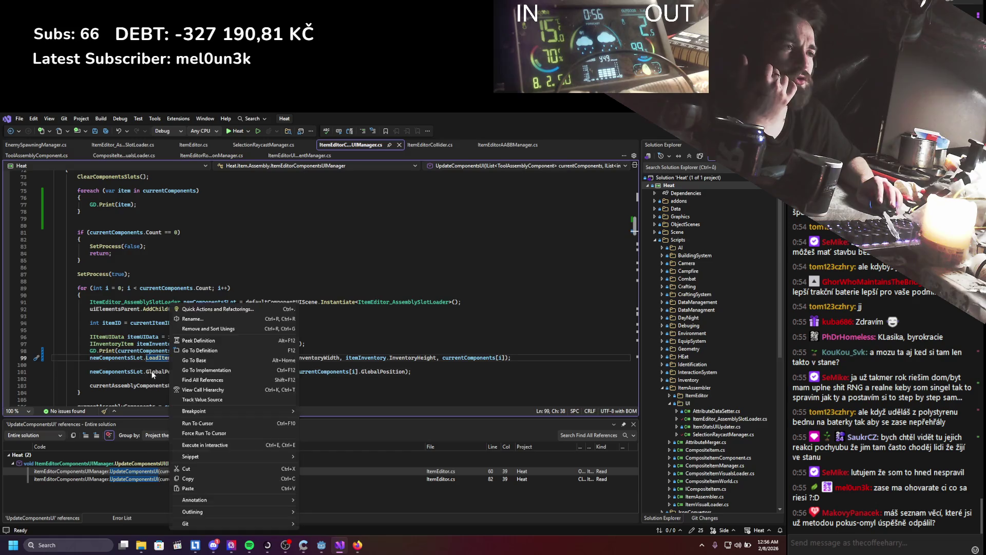
key(Escape)
double_click(182, 358)
key(F12)
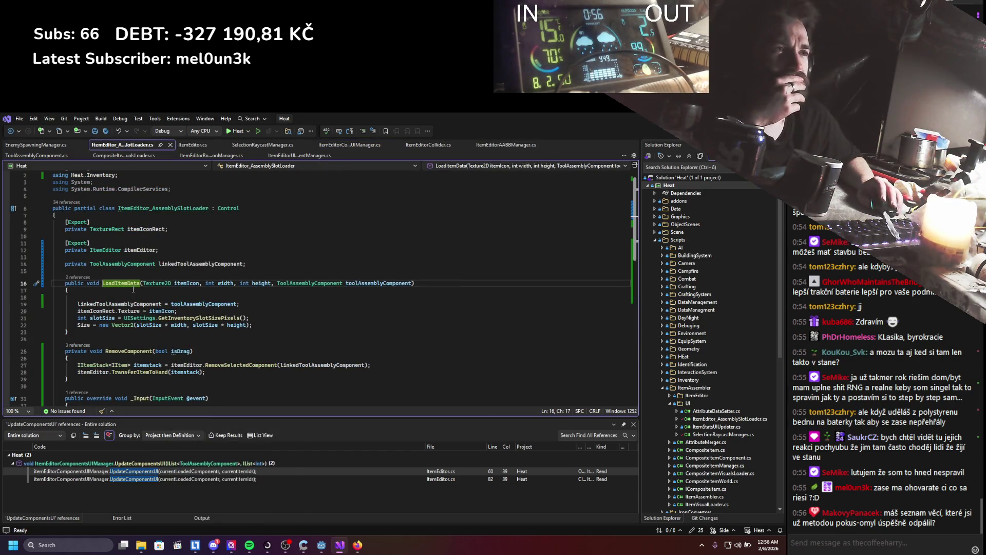
Find all references to LoadItemData, view the line 99 call site, then return to the definition.
right_click(135, 286)
click(166, 362)
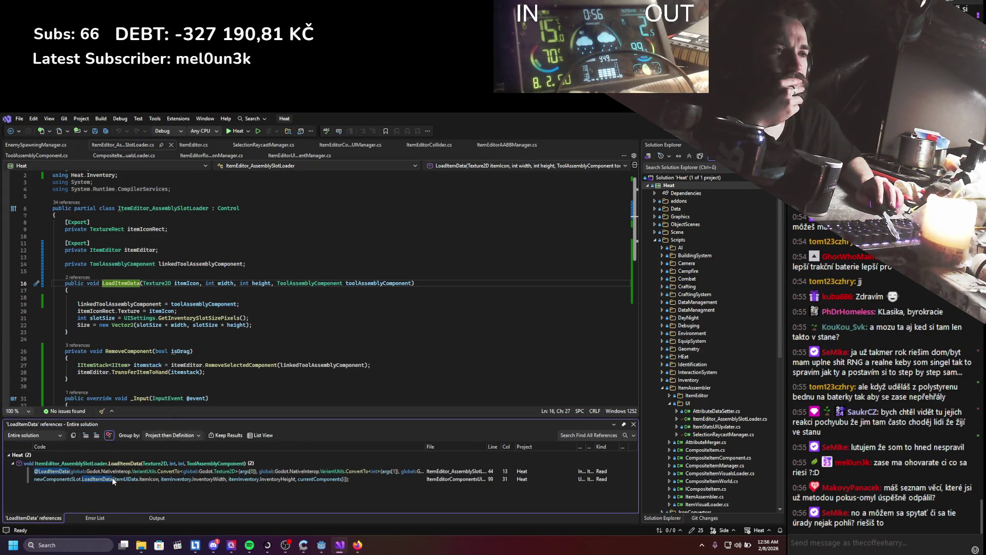
double_click(112, 479)
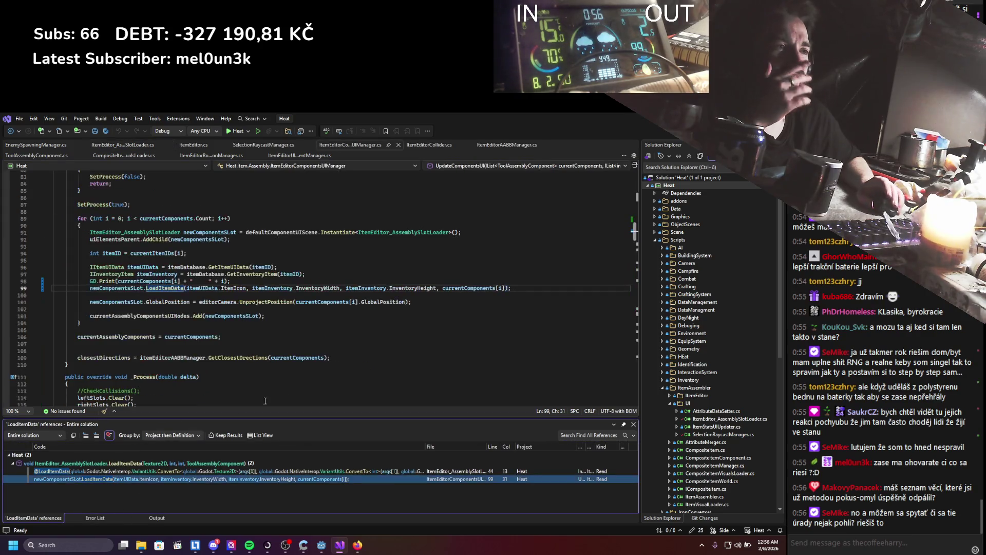
click(633, 424)
ctrl+click(180, 289)
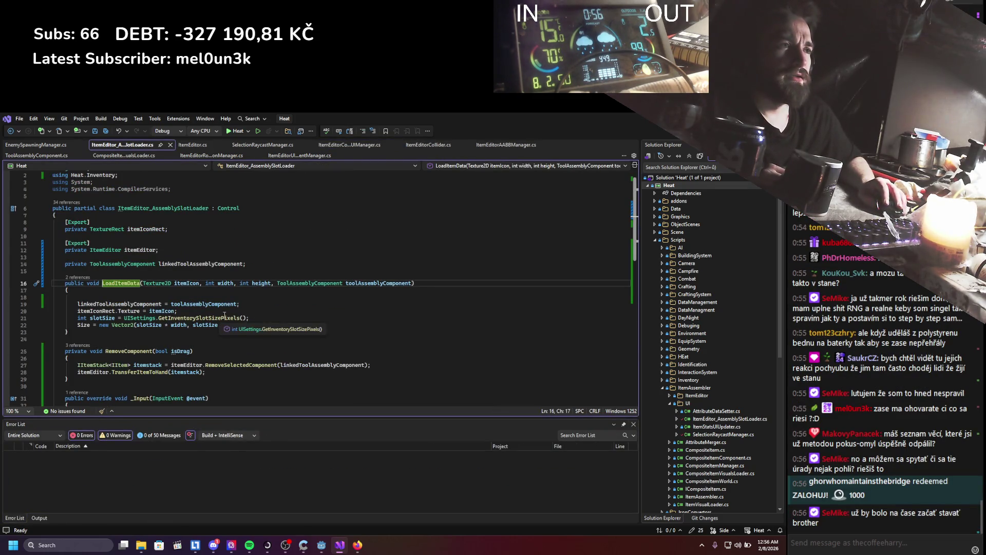
Add GD.Print(toolAssemblyComponent + 'asdddd') atop LoadItemData, save, and return to Godot.
click(201, 295)
text(GD.Print)
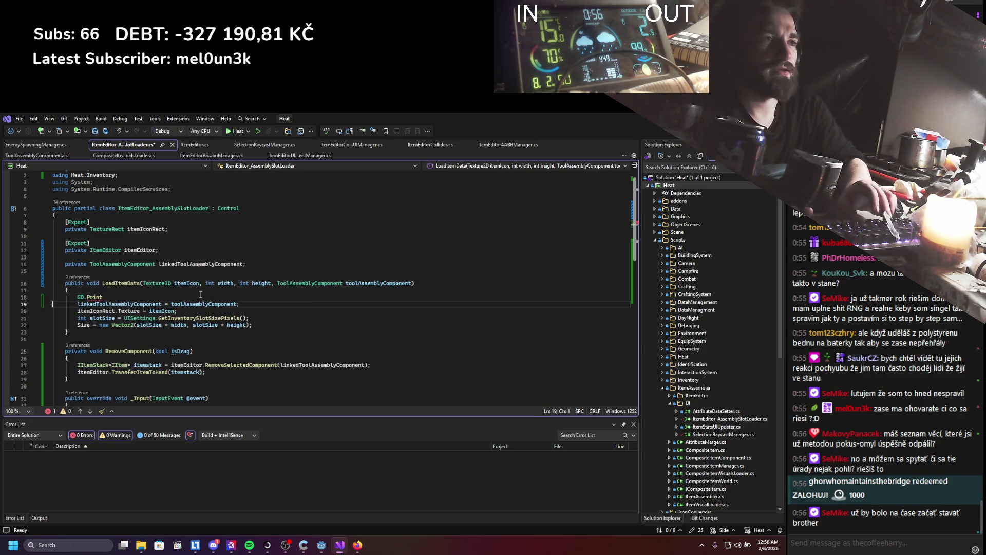
text(()
key(Escape)
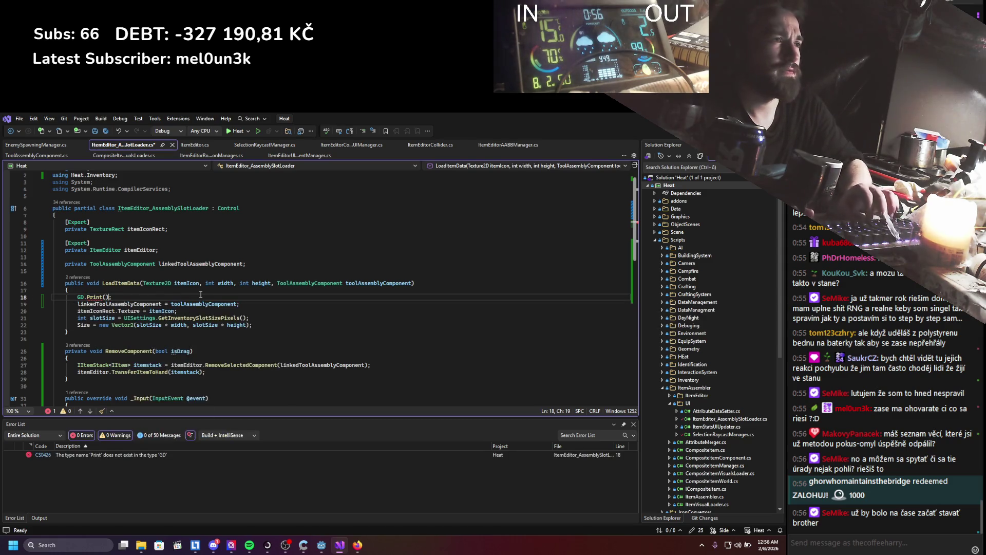
text(toolA)
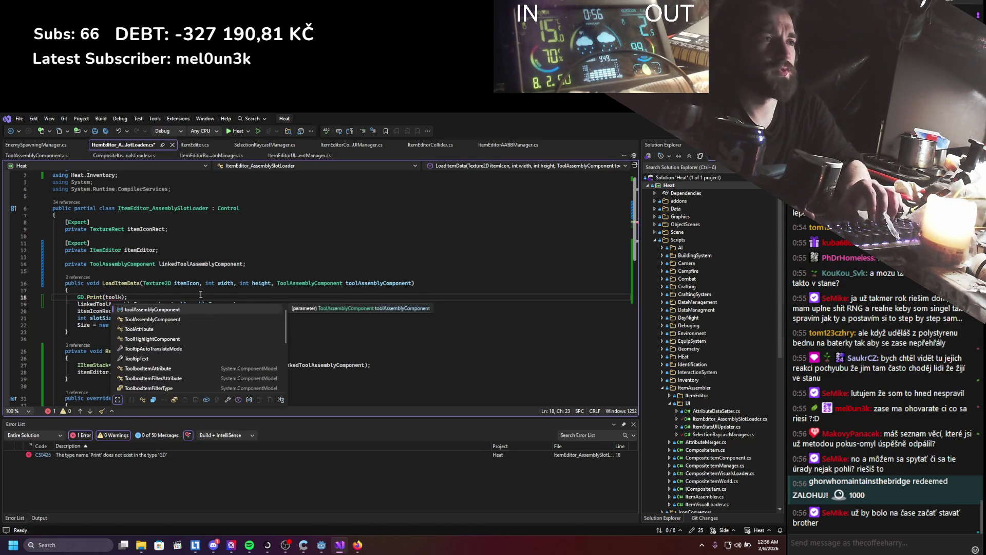
key(space)
text(asddddddddd")
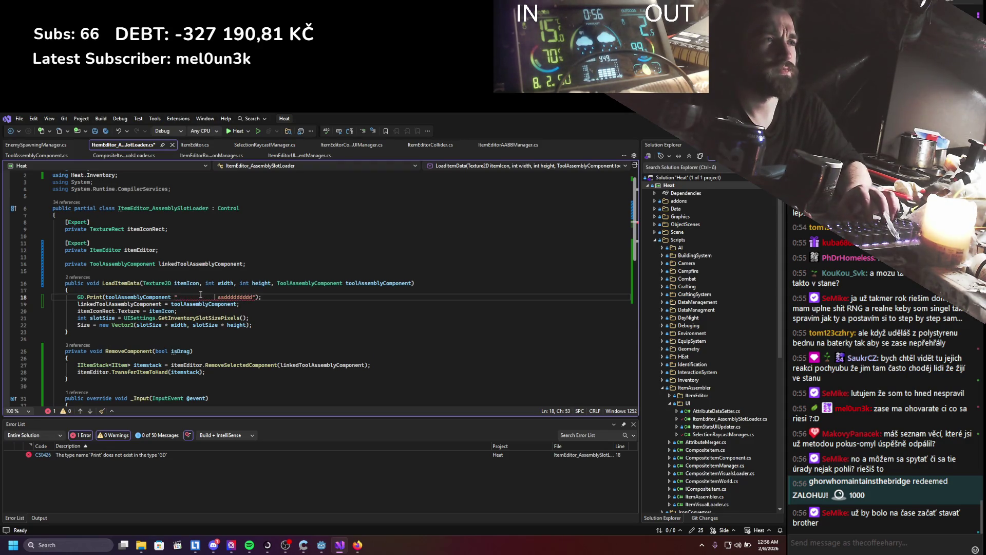
key(Left)
text(+)
key(ctrl+s)
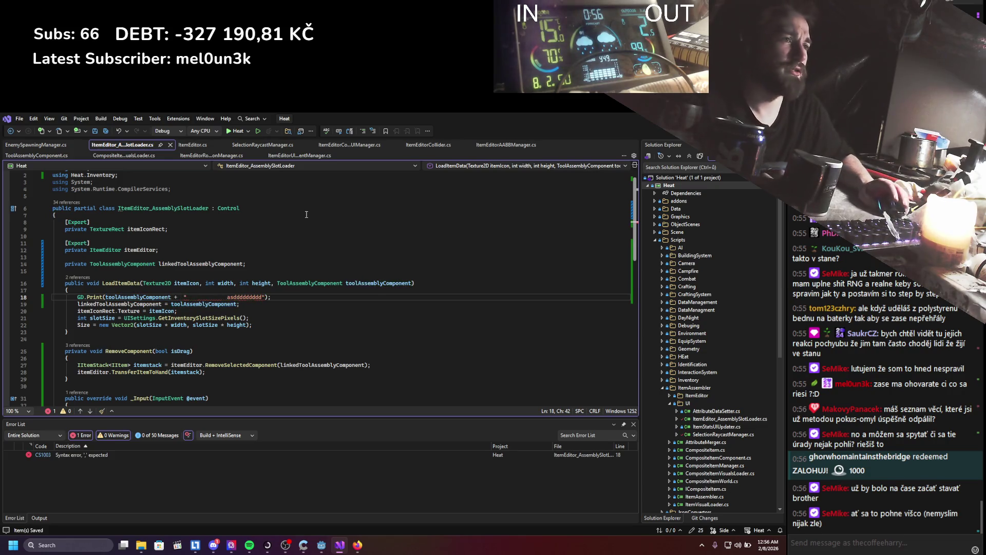
key(alt+Tab)
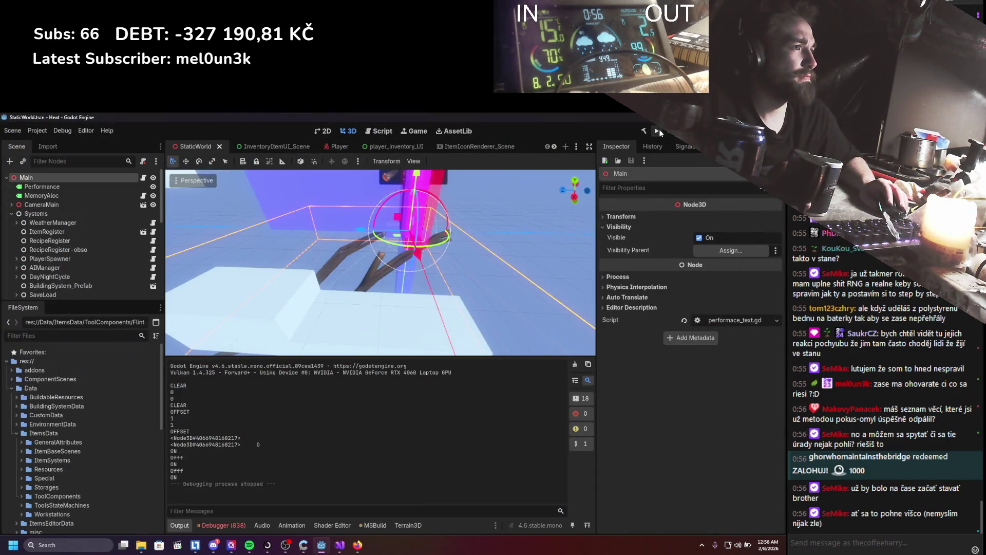
Run the game, open the log via Edit Item, drag the stick onto it, then close the game.
click(658, 130)
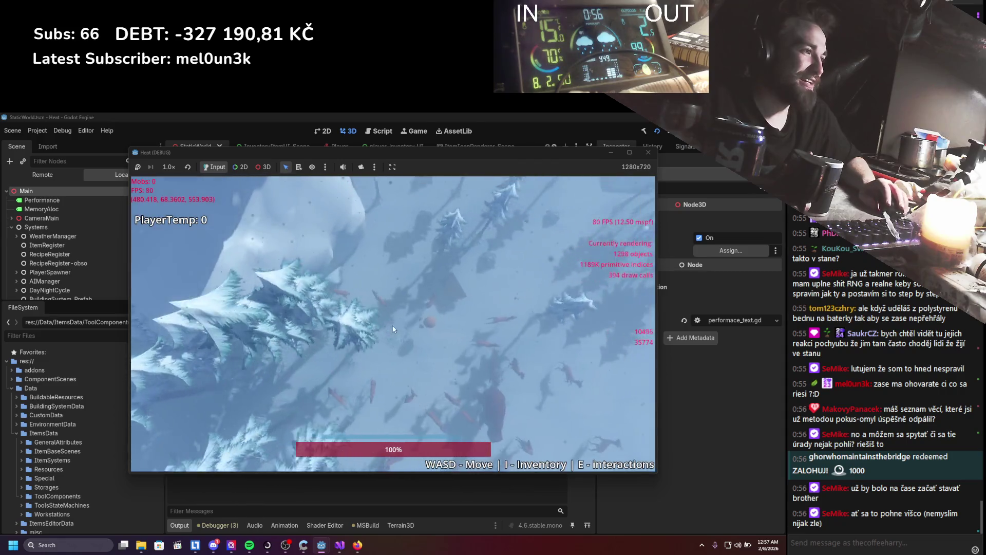
key(i)
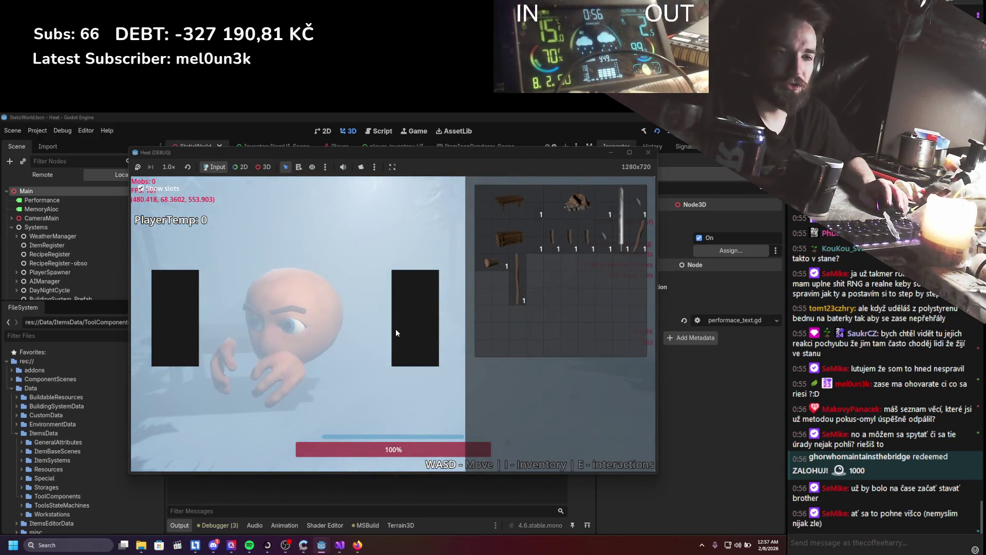
right_click(498, 258)
click(510, 271)
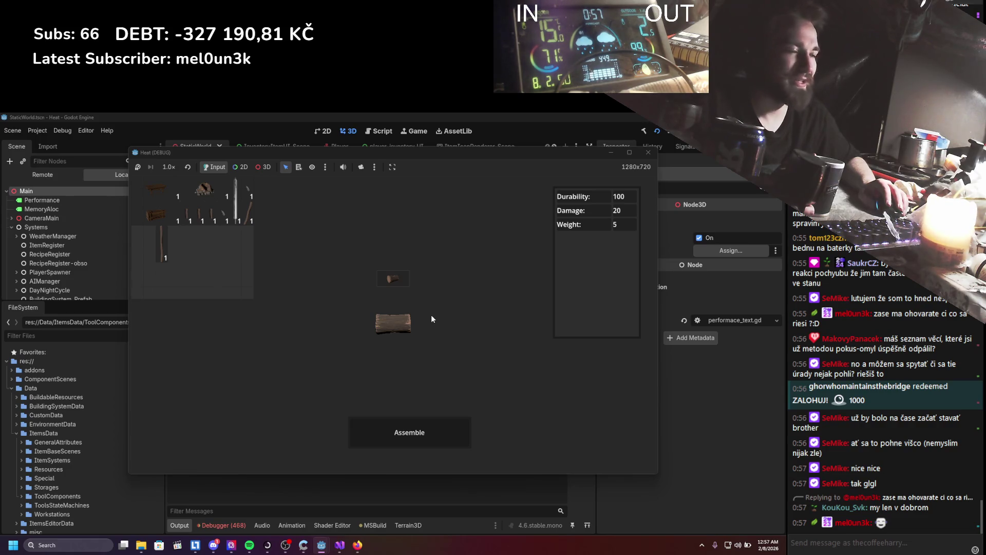
drag(320, 340, 343, 353)
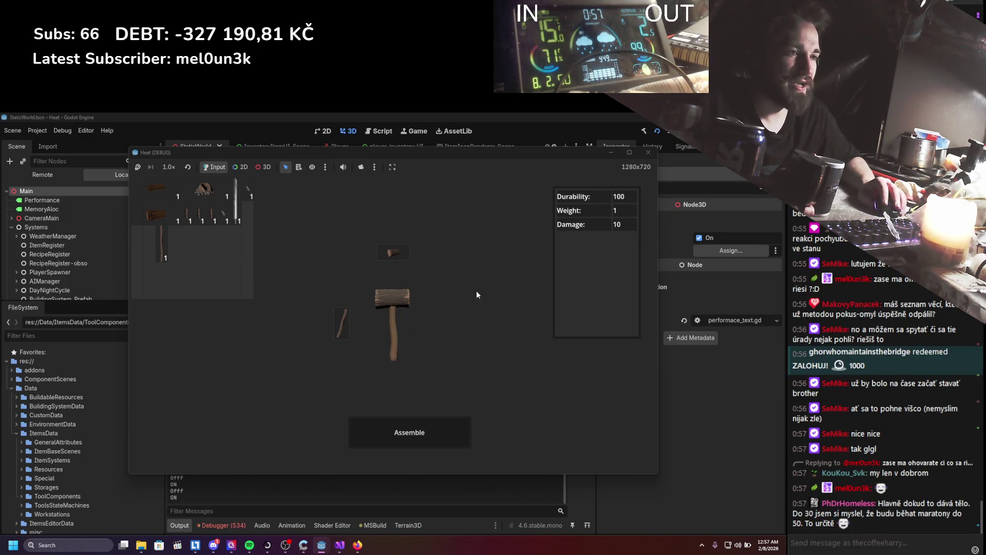
click(648, 152)
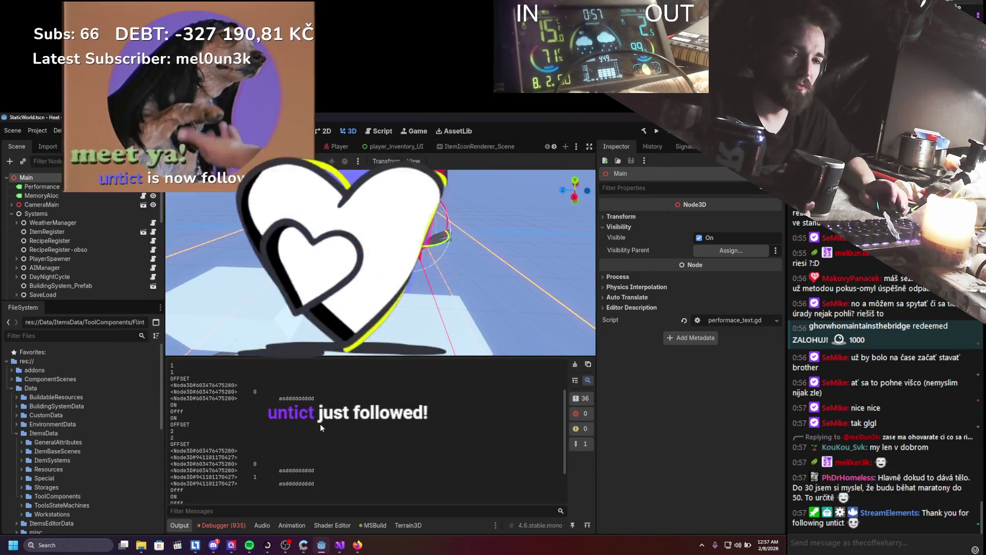
Stop the game with F8, relaunch it with F5, and stop it again.
scroll(319, 423, up, 2)
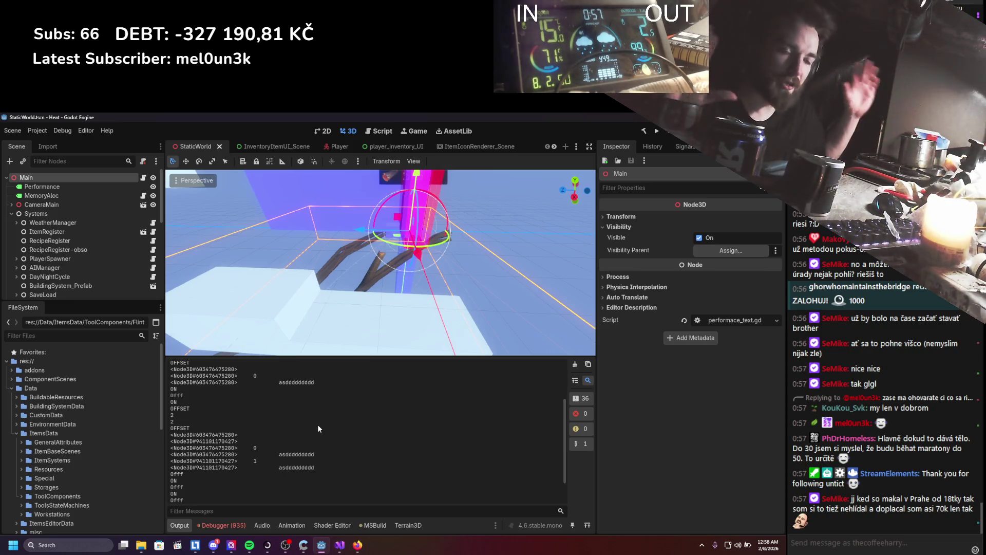
key(F8)
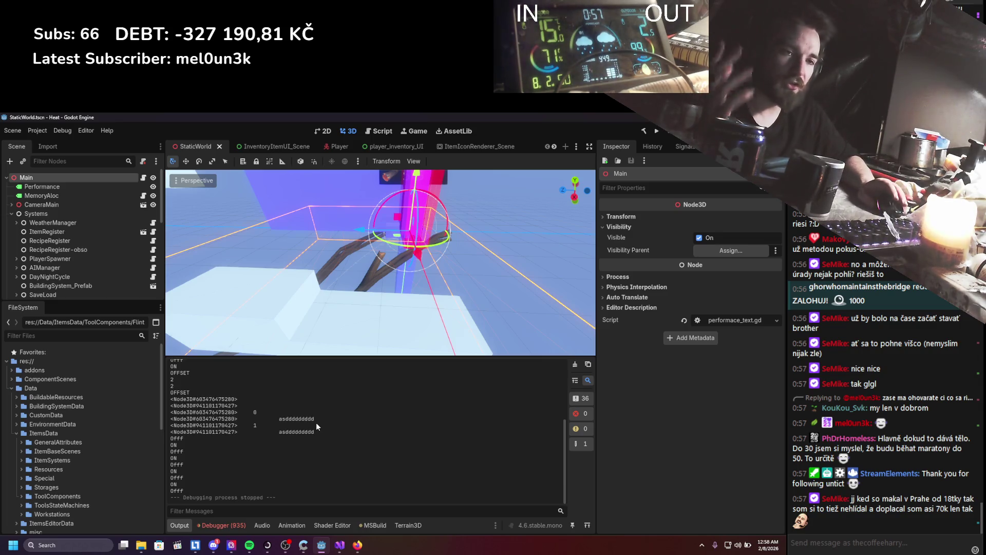
key(F5)
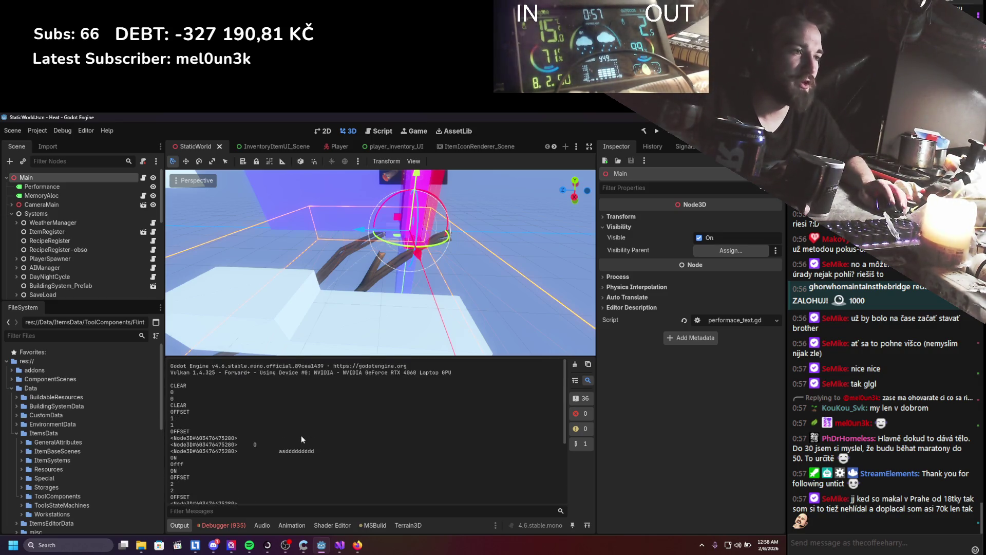
key(F8)
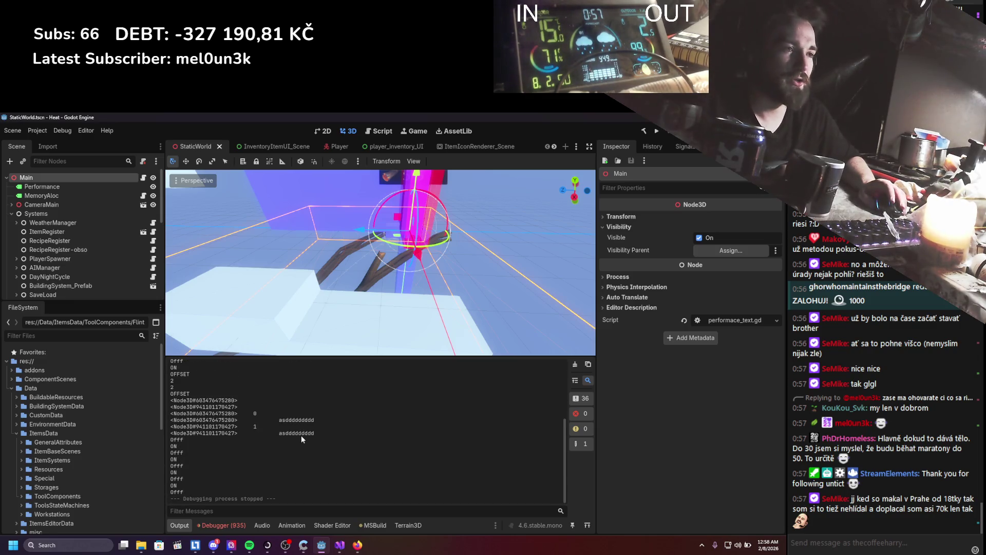
scroll(301, 435, down, 1)
scroll(249, 429, up, 2)
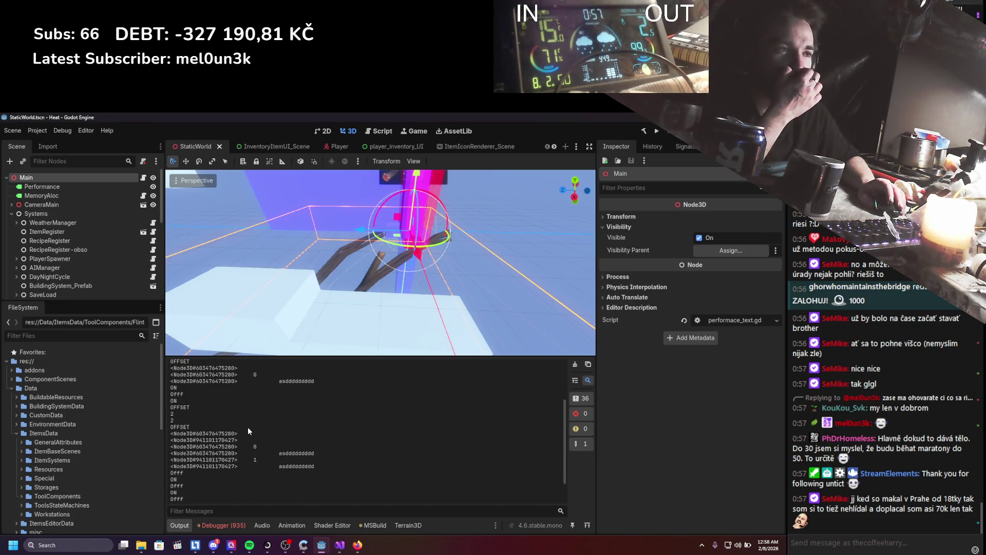
Open the Debugger's Errors list and go to a RemoveComponent NullReferenceException entry.
drag(250, 453, 207, 433)
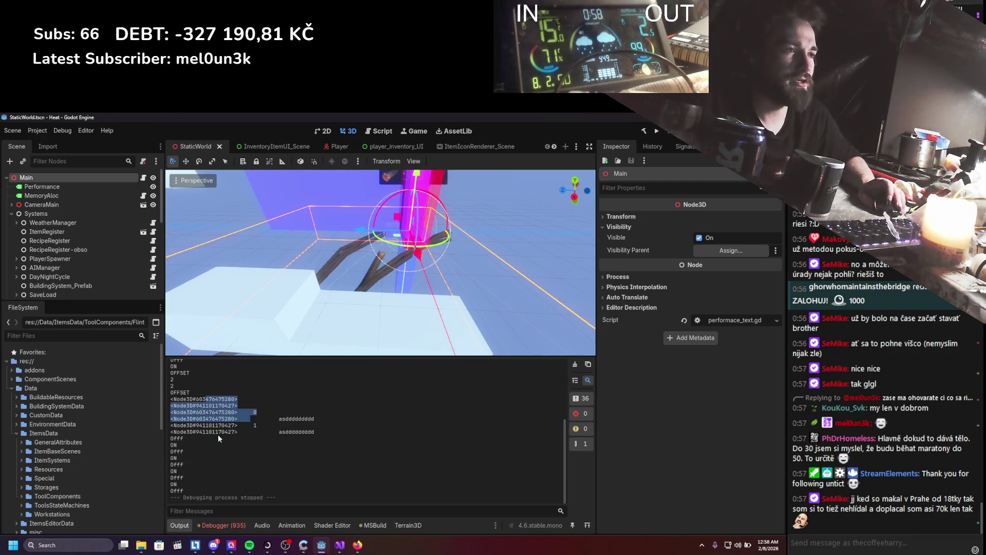
click(221, 525)
double_click(237, 485)
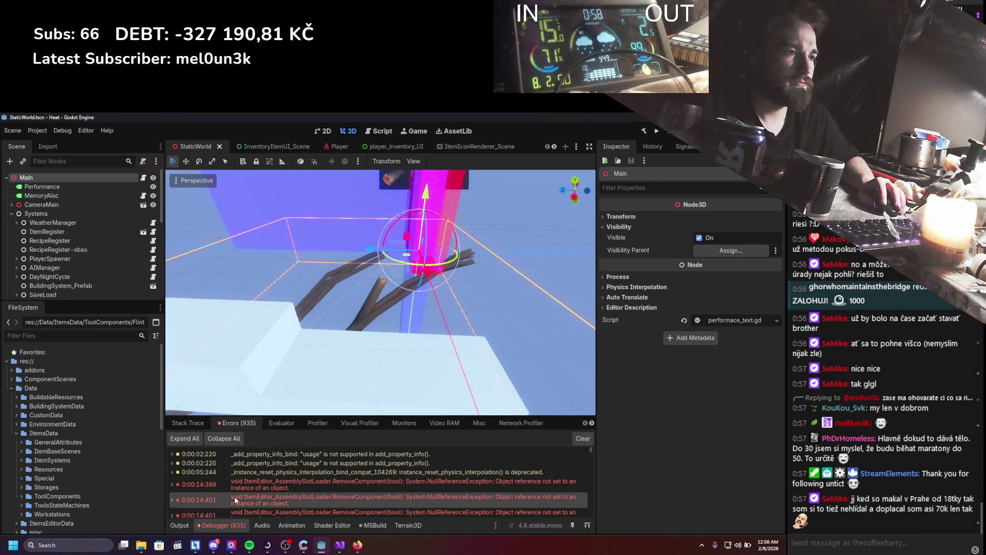
click(287, 366)
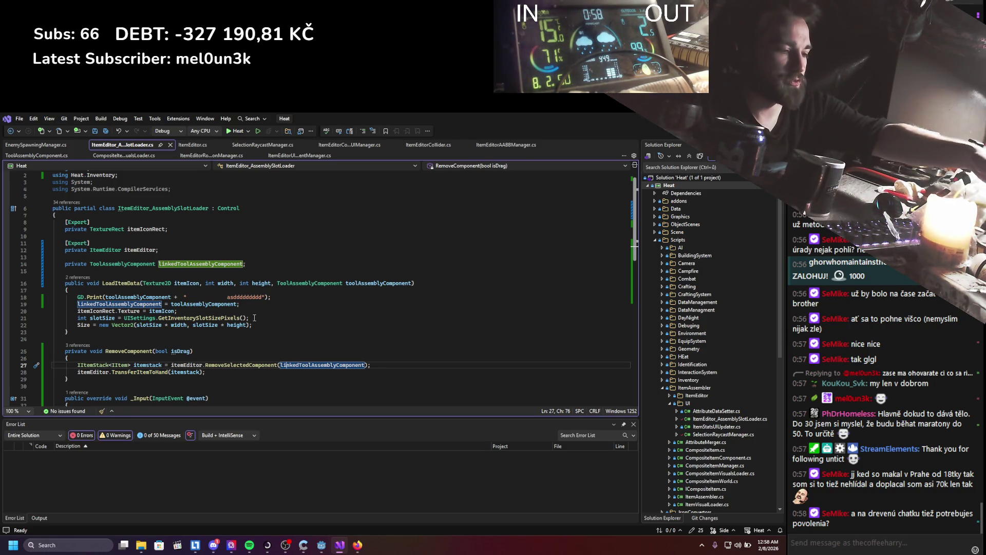
scroll(263, 317, down, 2)
click(199, 297)
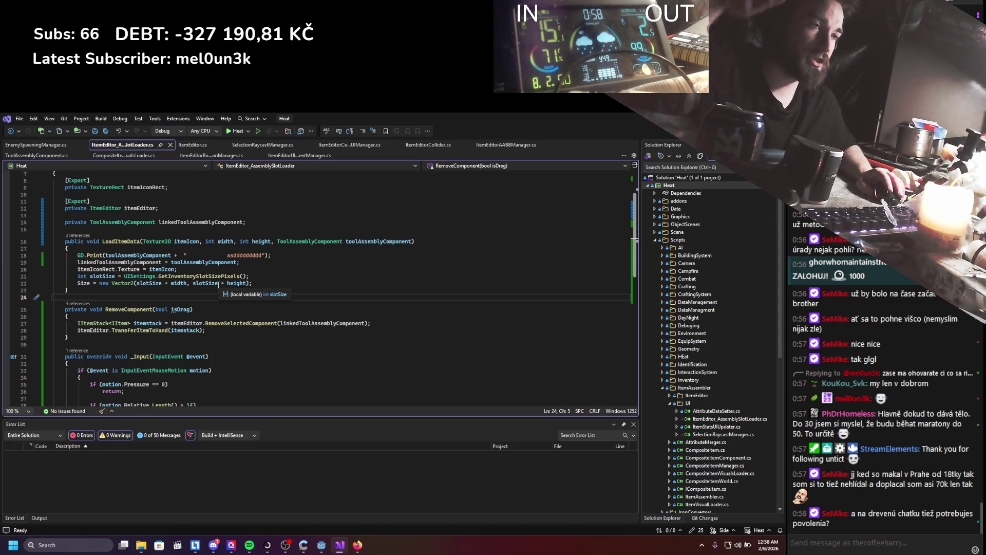
scroll(207, 290, down, 2)
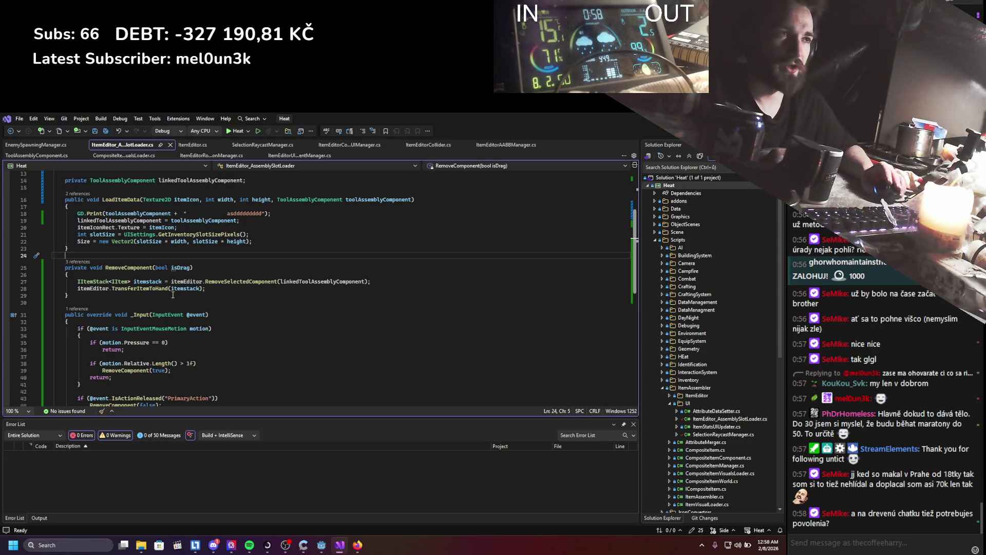
scroll(167, 321, down, 2)
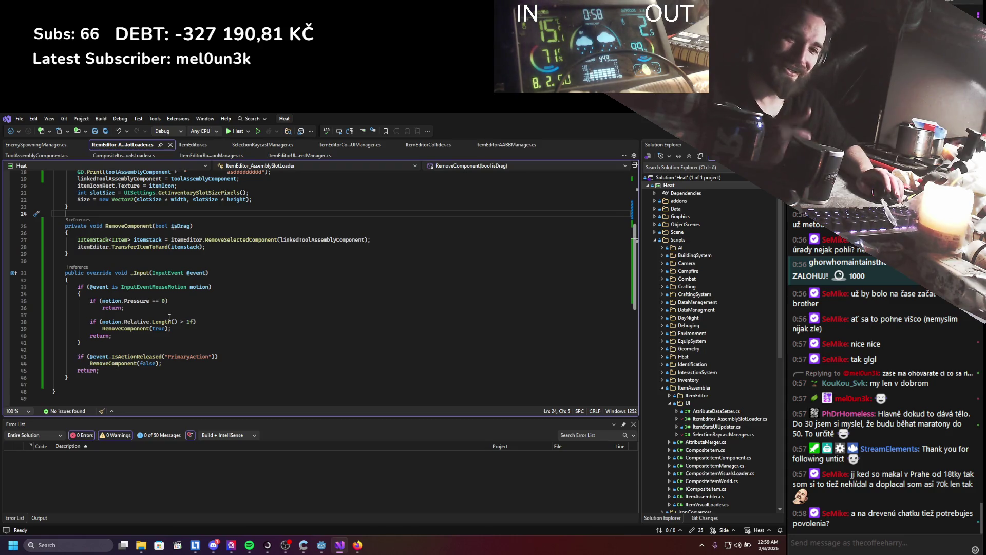
scroll(169, 317, up, 4)
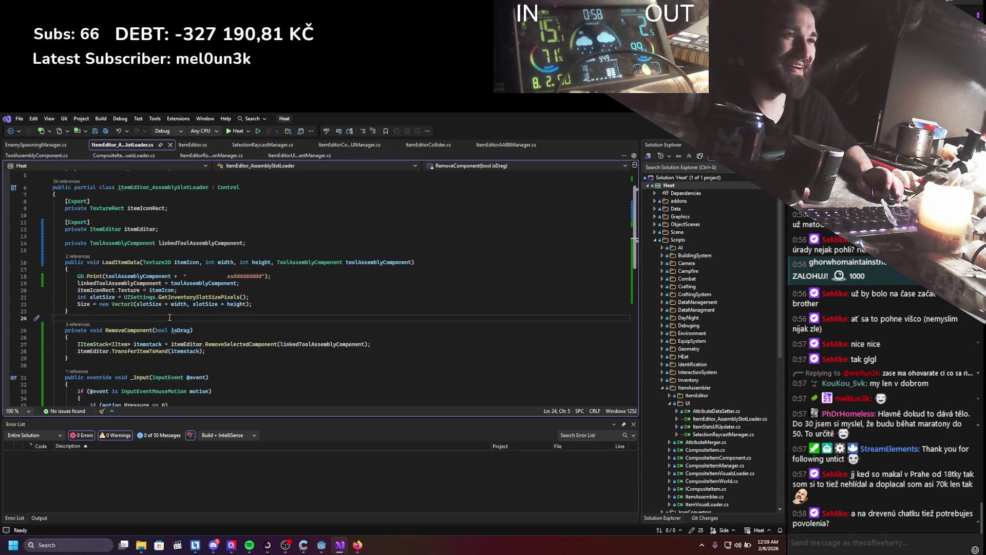
scroll(170, 317, down, 4)
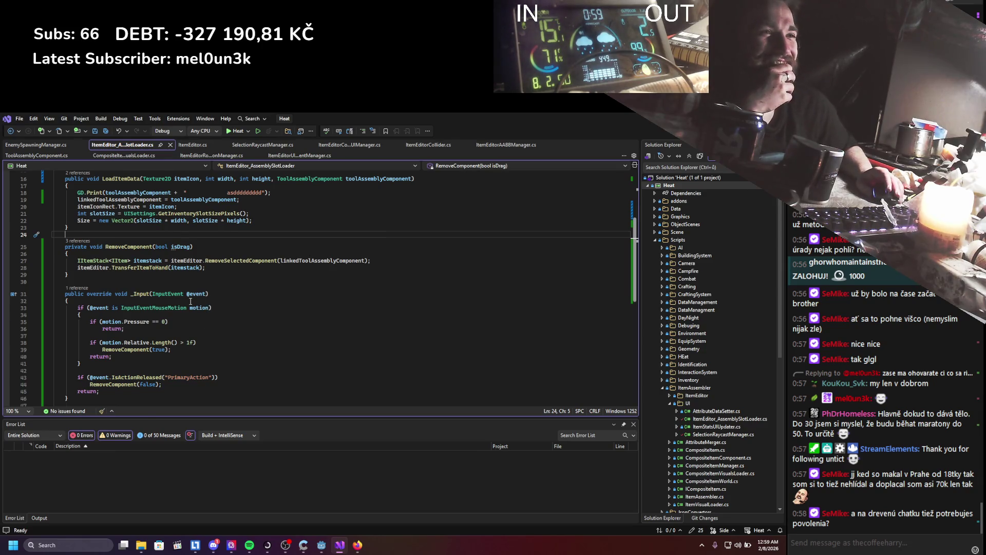
scroll(191, 301, up, 4)
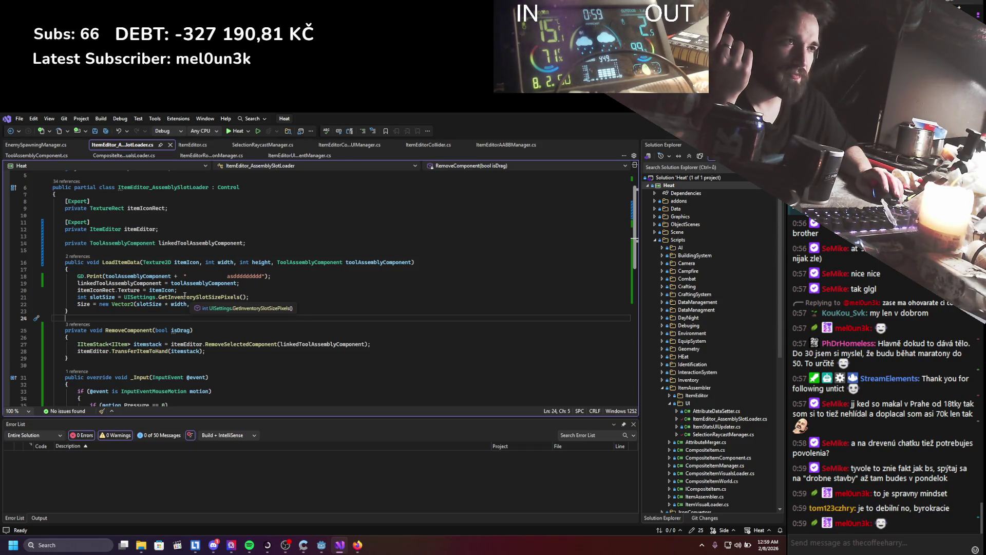
key(Up)
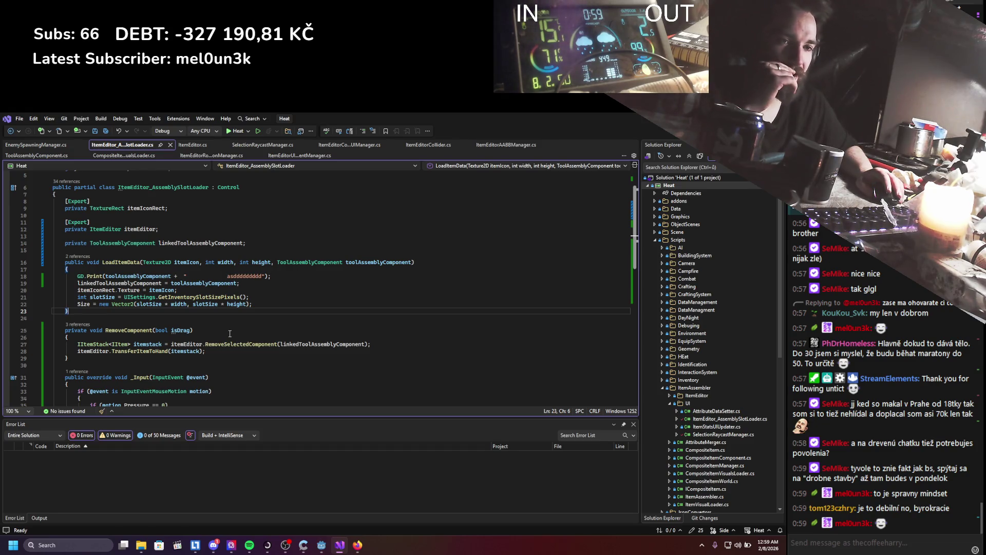
scroll(229, 334, down, 1)
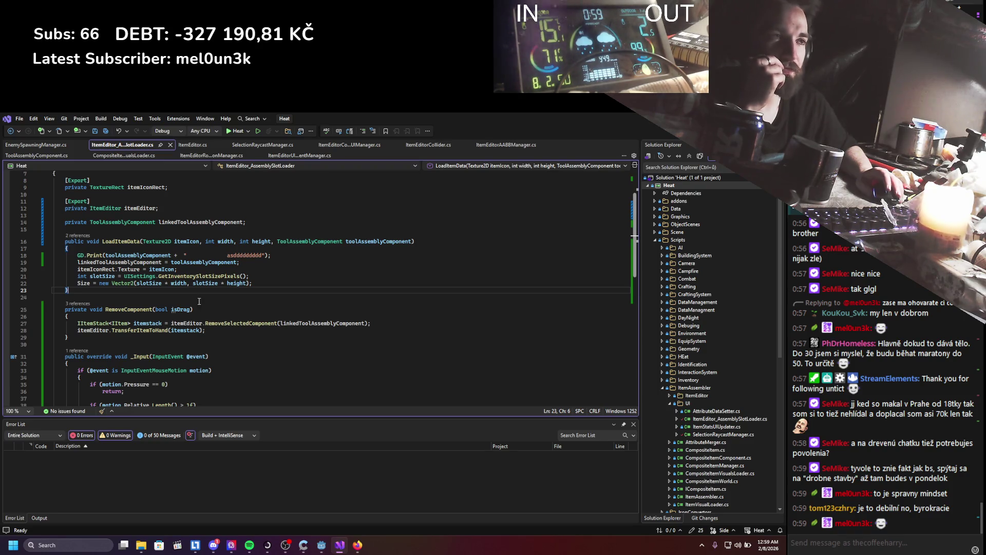
click(158, 262)
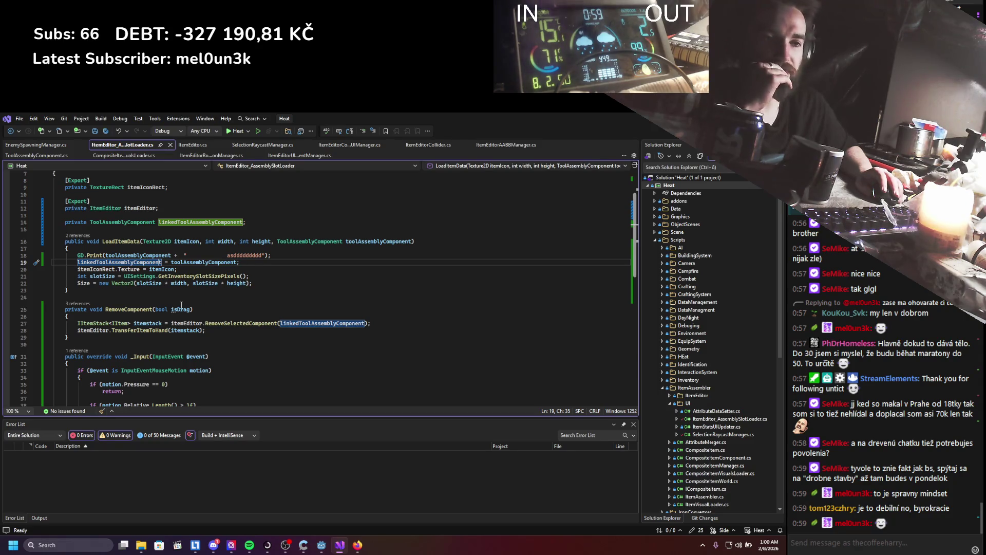
Read through every linkedToolAssemblyComponent use in the slot loader script, then return to Godot.
scroll(187, 298, down, 1)
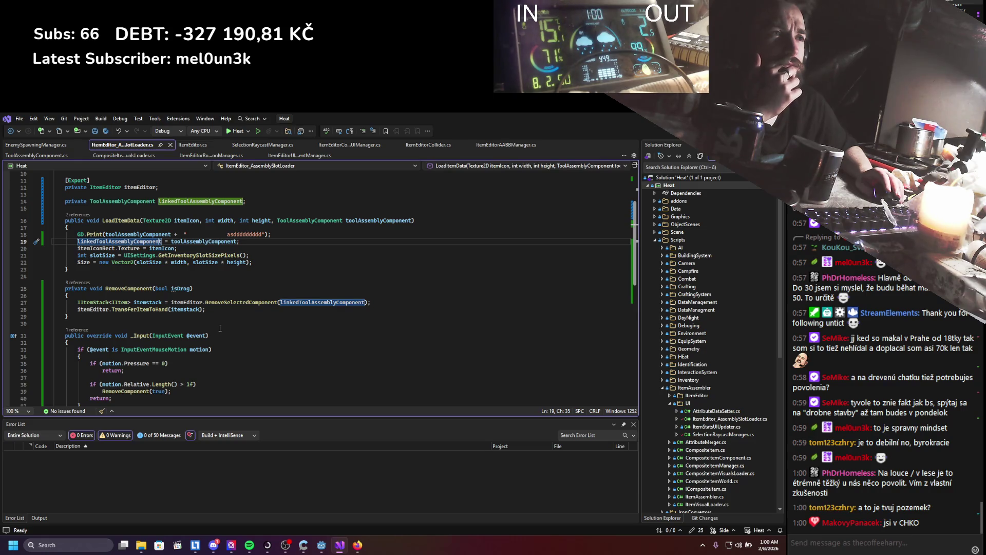
scroll(220, 327, down, 3)
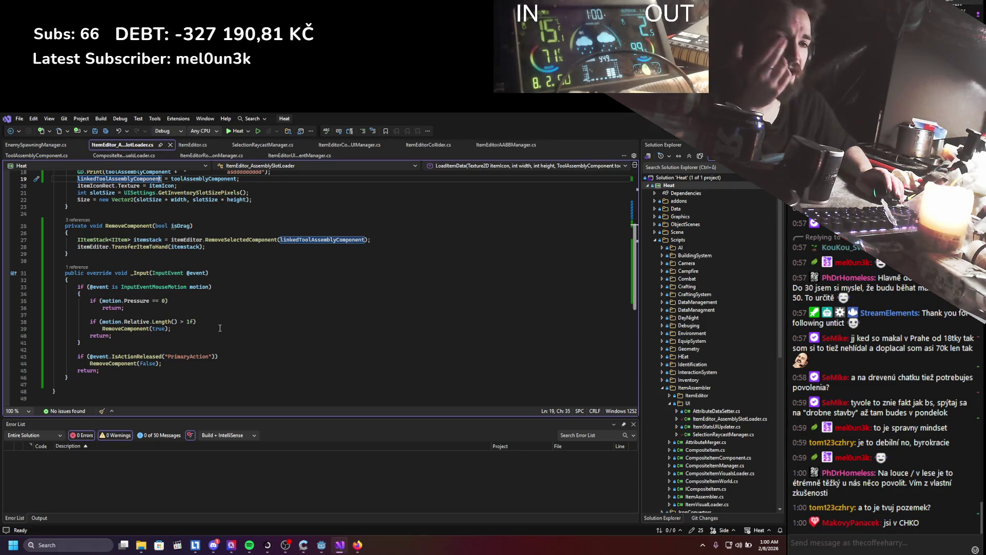
scroll(220, 328, up, 1)
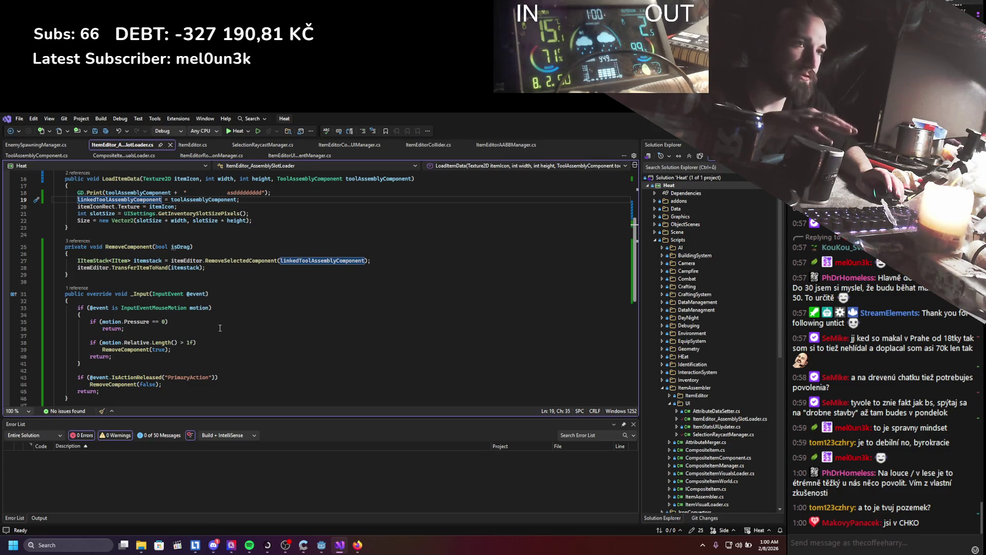
scroll(220, 328, down, 2)
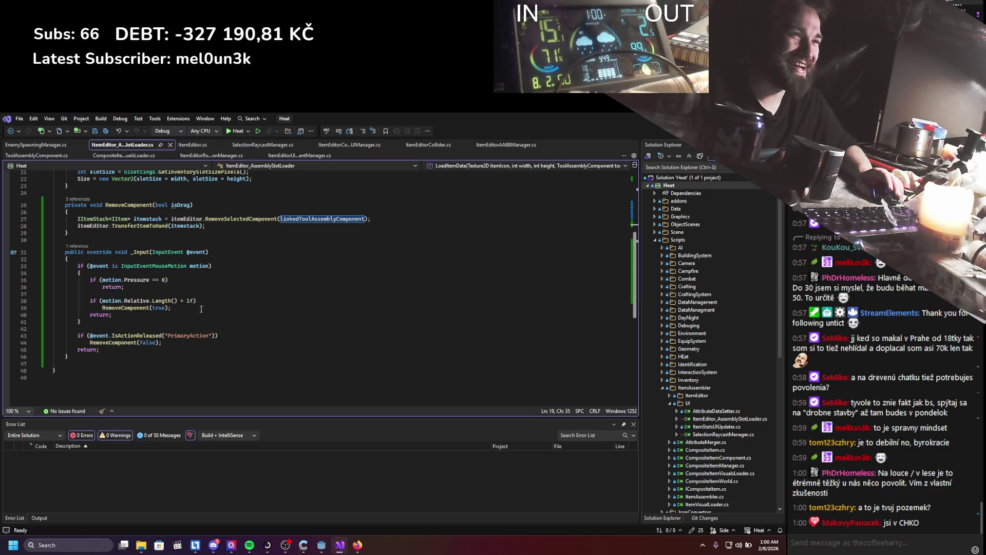
scroll(199, 309, up, 3)
scroll(199, 309, up, 2)
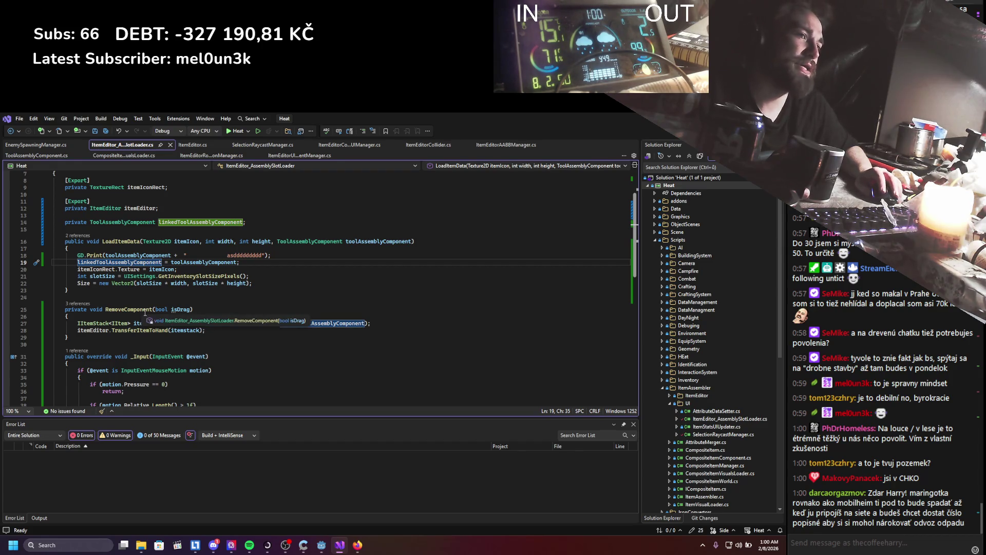
key(alt+Tab)
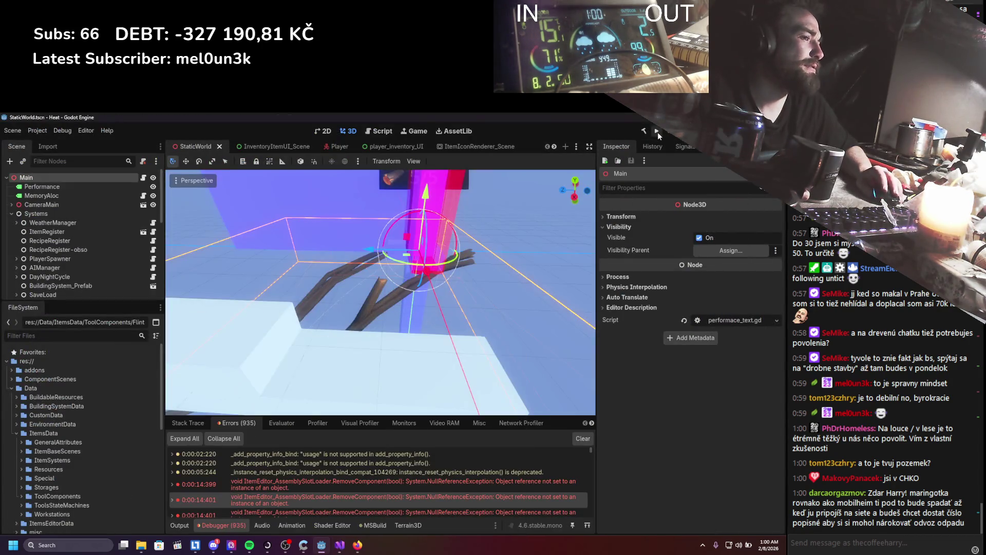
Relaunch the game, open the inventory, and move the log into and out of assembly.
click(657, 131)
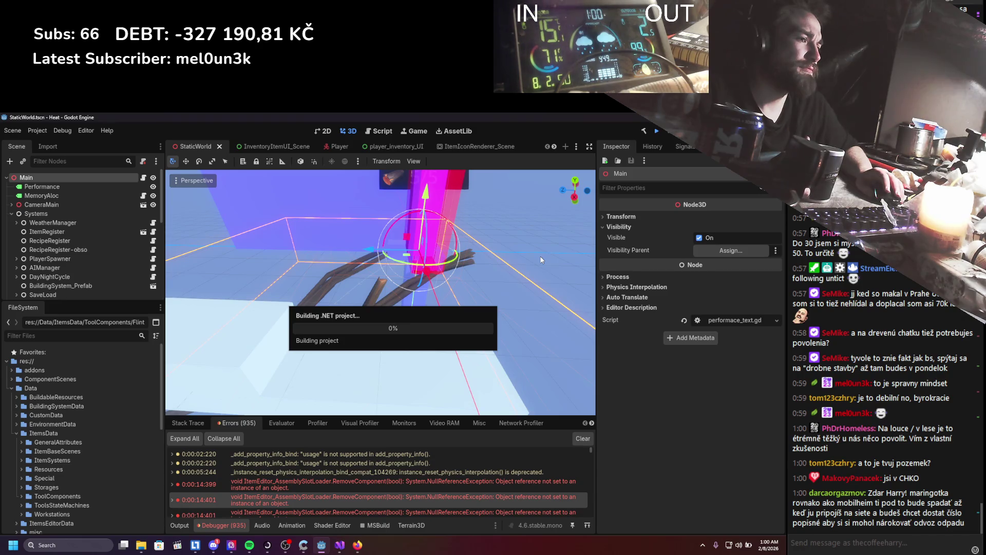
click(675, 136)
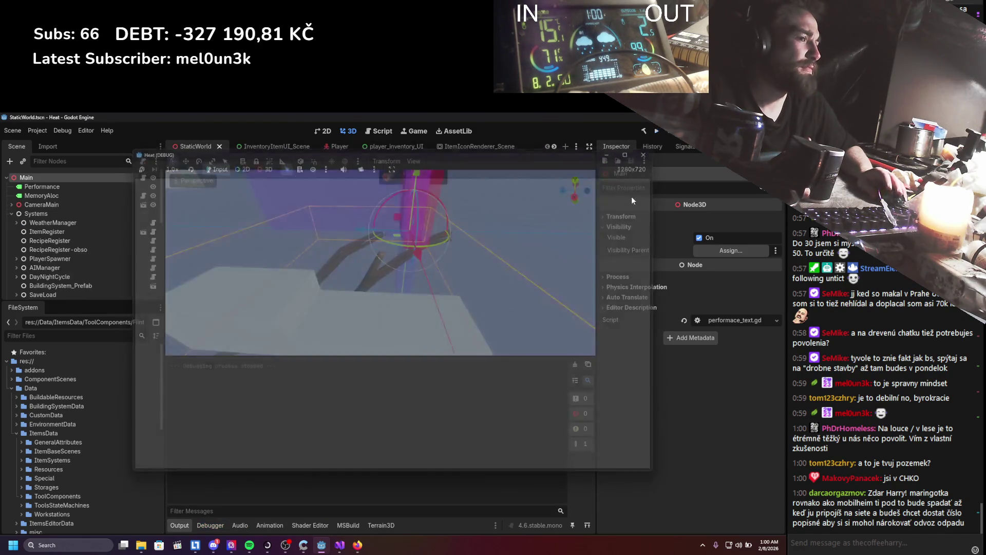
click(654, 137)
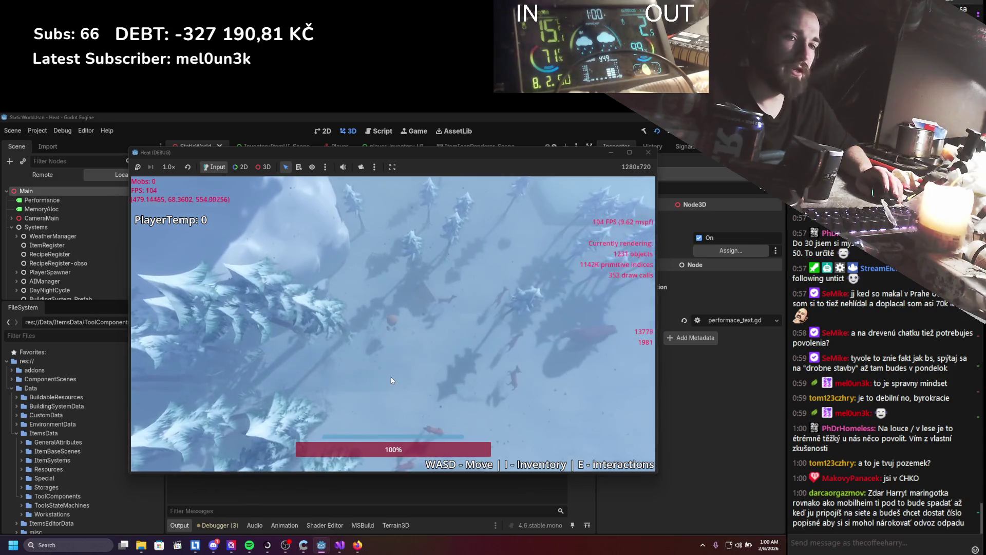
key(i)
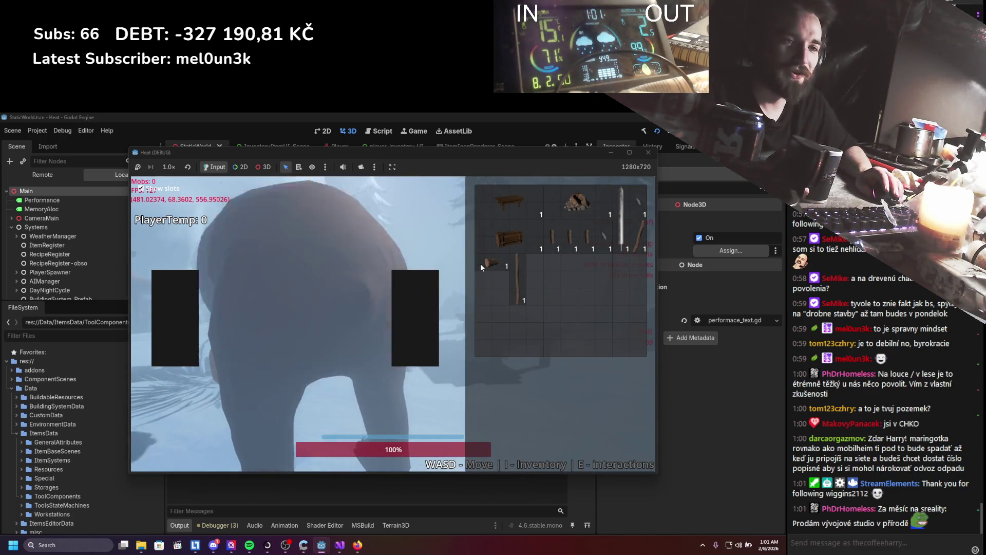
right_click(483, 260)
click(501, 269)
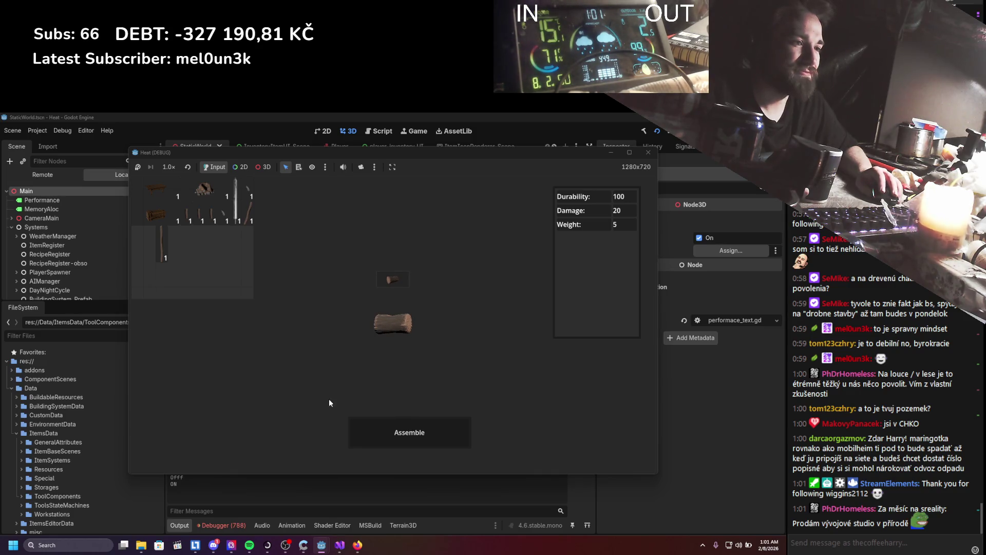
Close the game and expand the RemoveComponent null reference error's stack trace.
click(220, 525)
click(173, 476)
scroll(192, 479, down, 2)
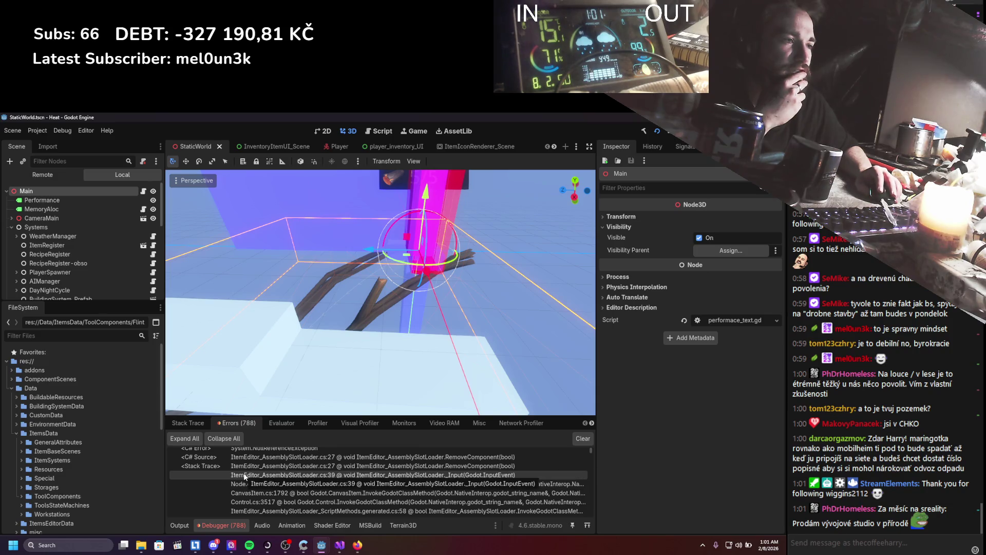
Switch between Visual Studio and Godot to compare the slot loader script with the errors.
click(340, 546)
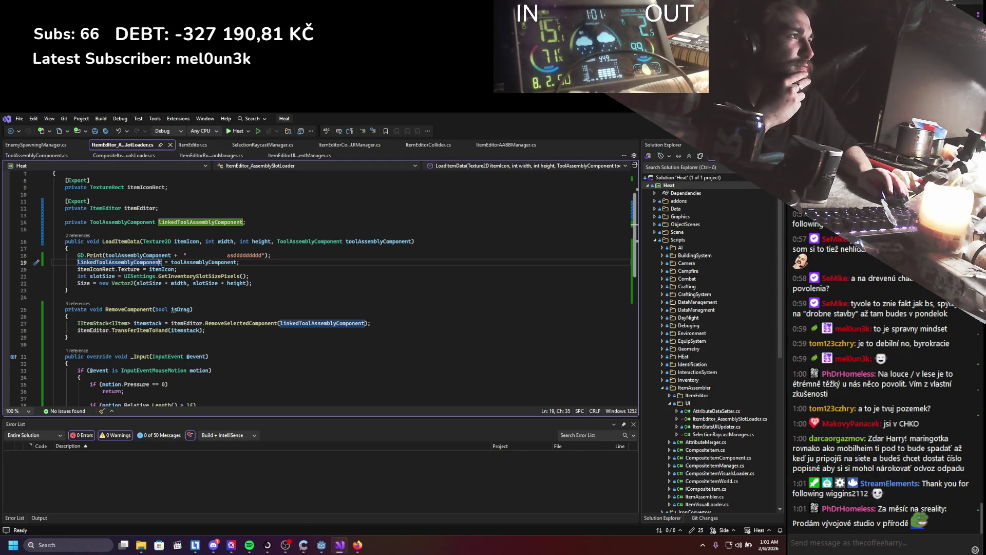
click(322, 545)
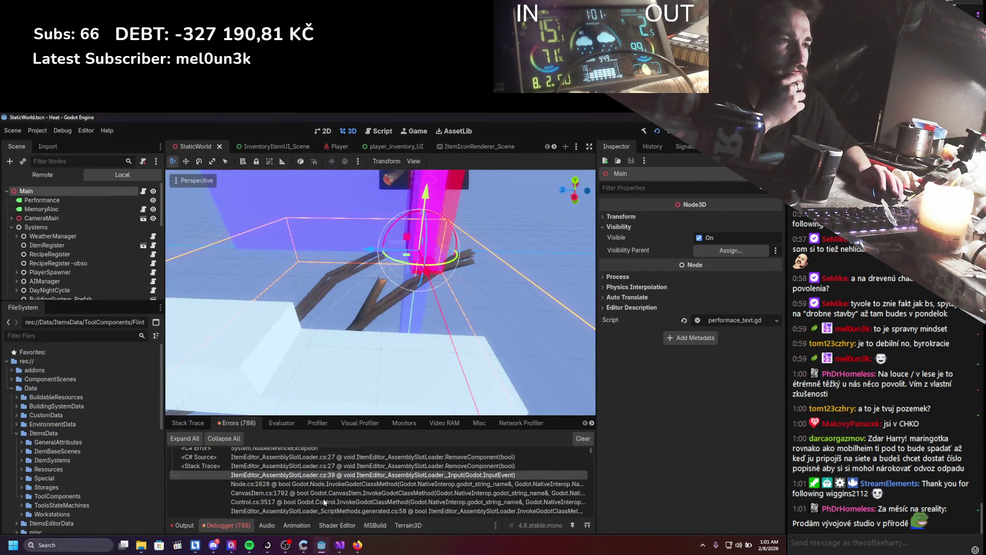
click(340, 545)
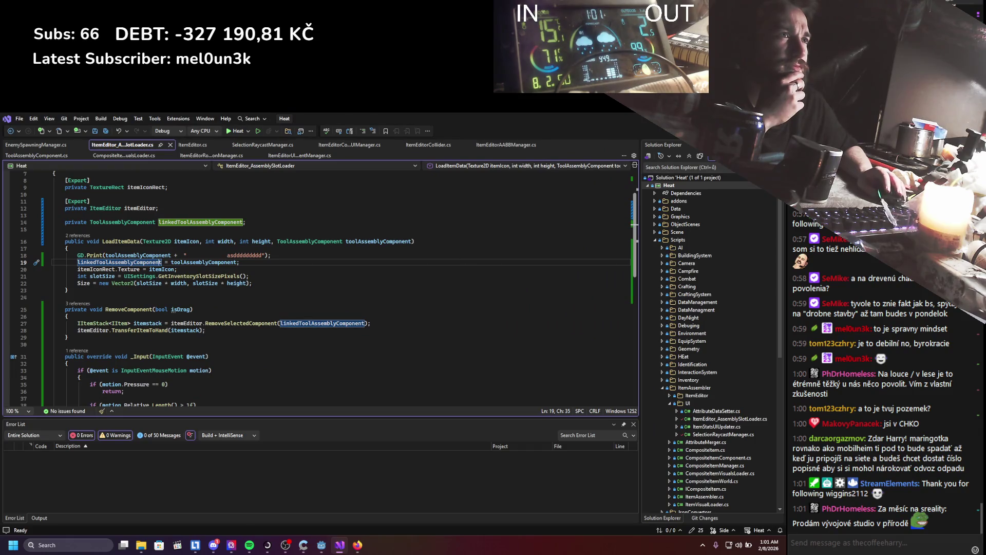
click(340, 546)
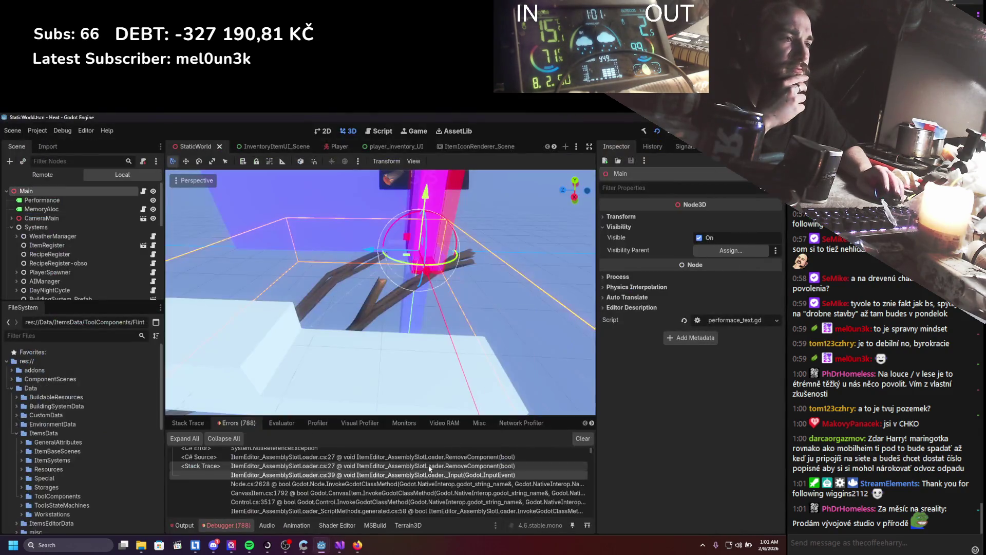
click(341, 547)
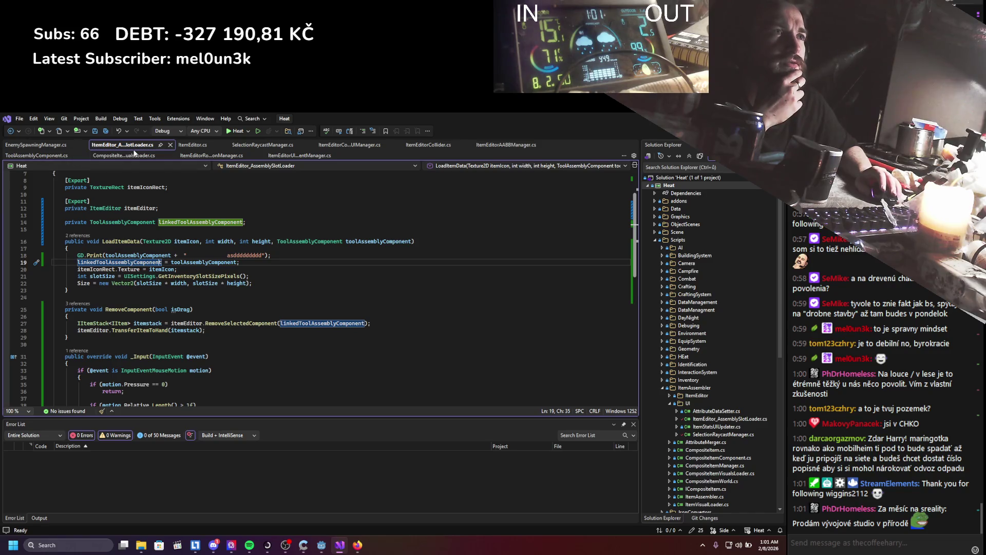
scroll(168, 262, down, 5)
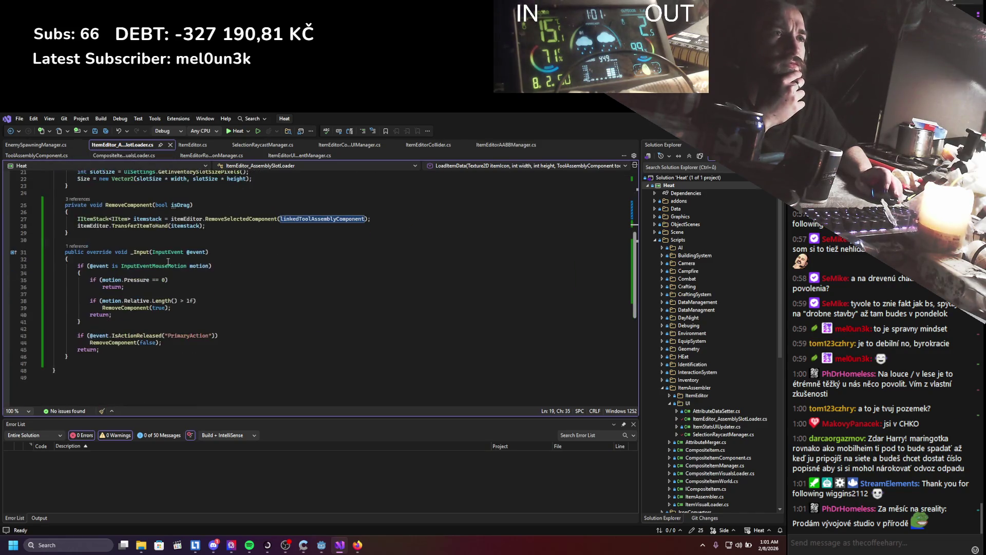
Highlight every RemoveComponent call in the script, review them, and return to Godot.
click(114, 308)
scroll(203, 307, up, 1)
scroll(203, 307, up, 1)
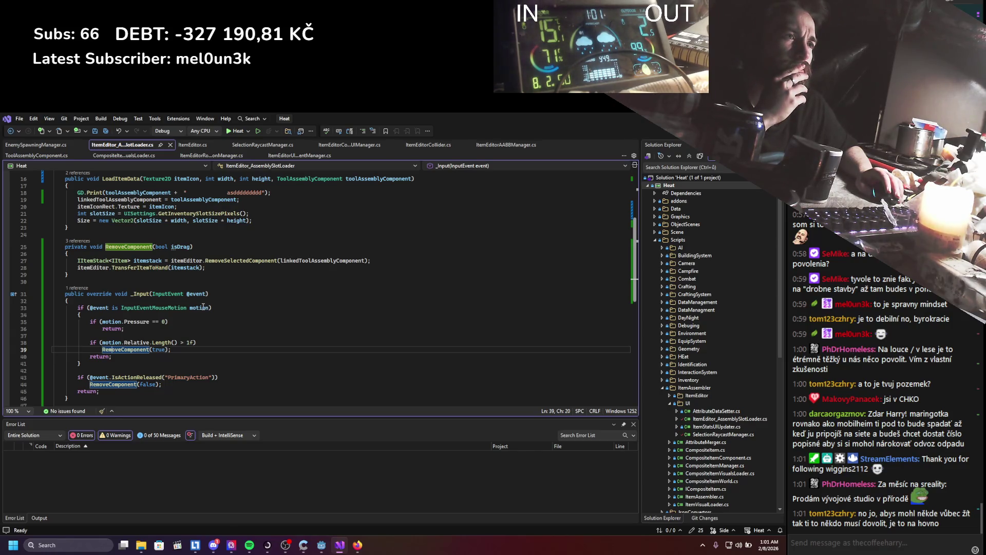
scroll(203, 307, up, 4)
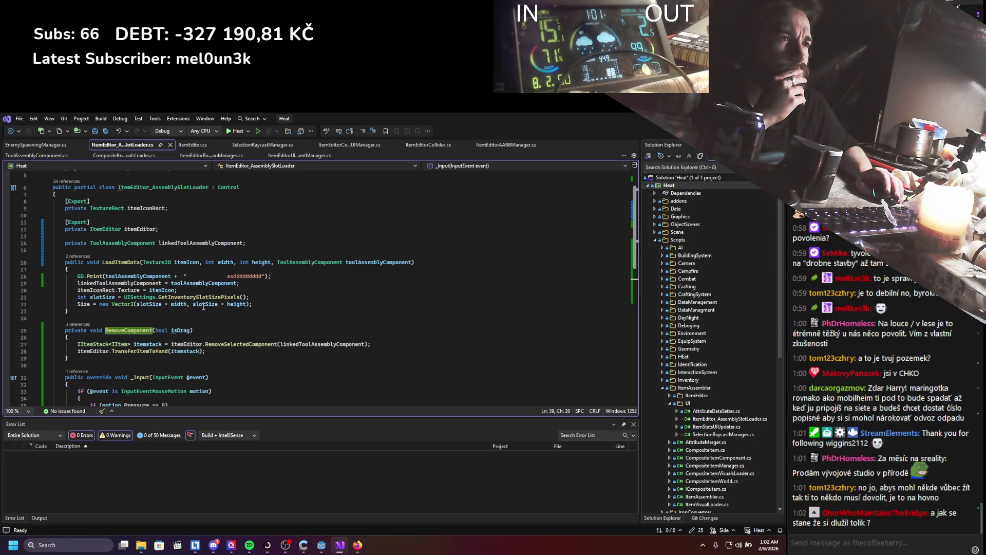
scroll(204, 306, down, 3)
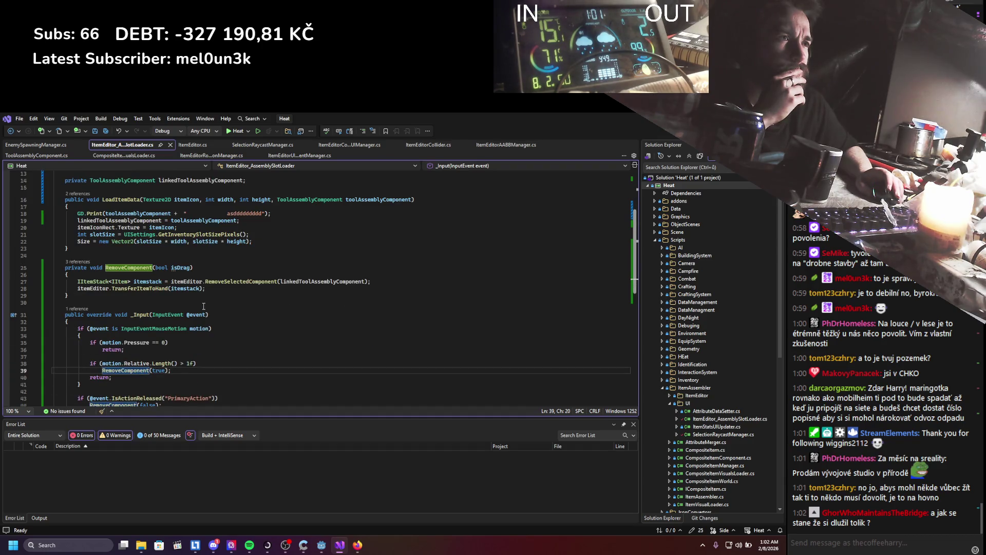
key(alt+Tab)
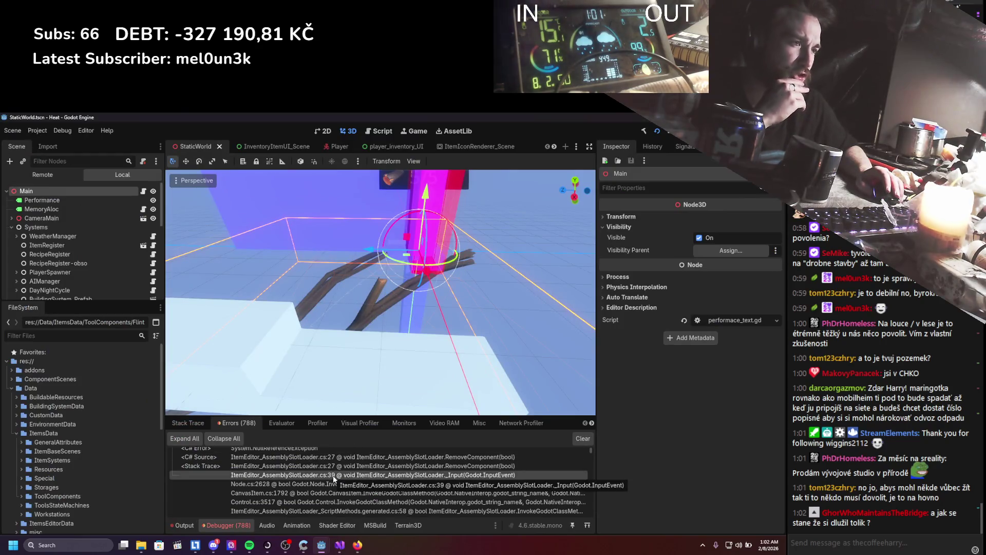
scroll(344, 448, down, 1)
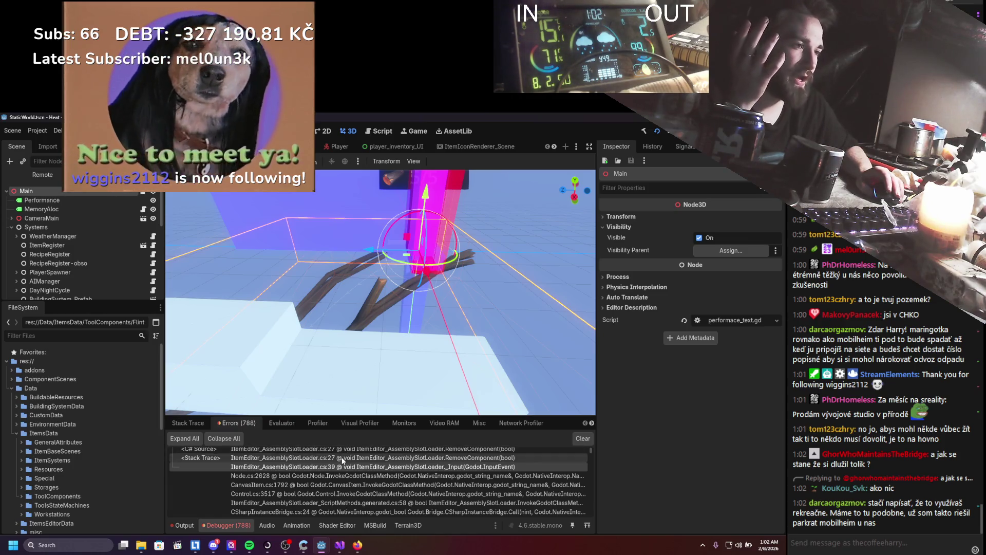
scroll(350, 452, up, 1)
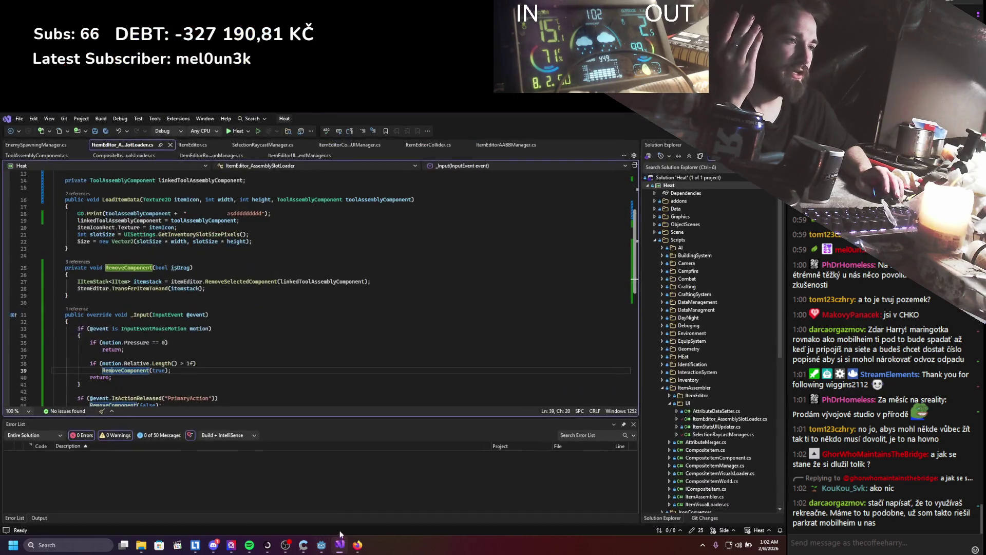
click(340, 545)
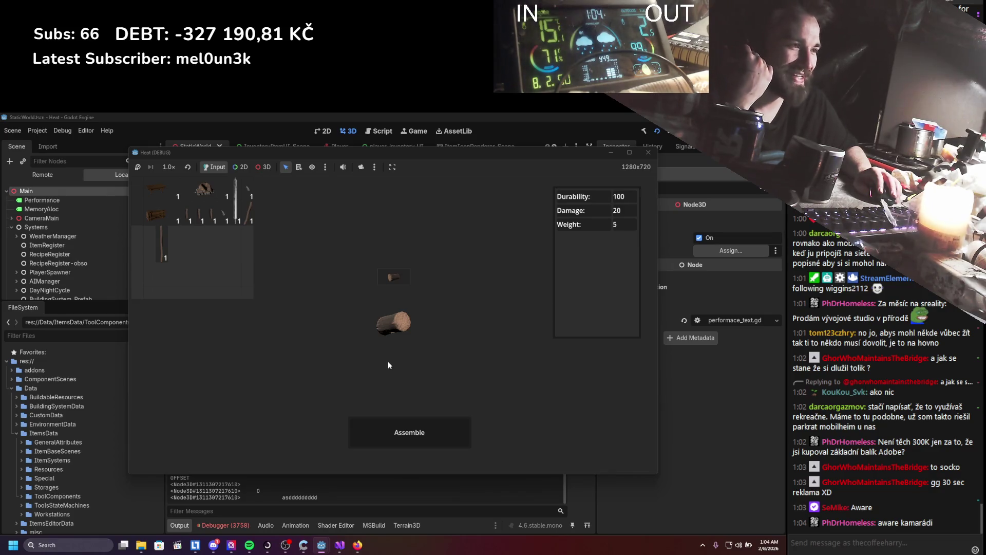
Rotate the log preview to a side view, then close the game to stop debugging.
drag(388, 365, 415, 359)
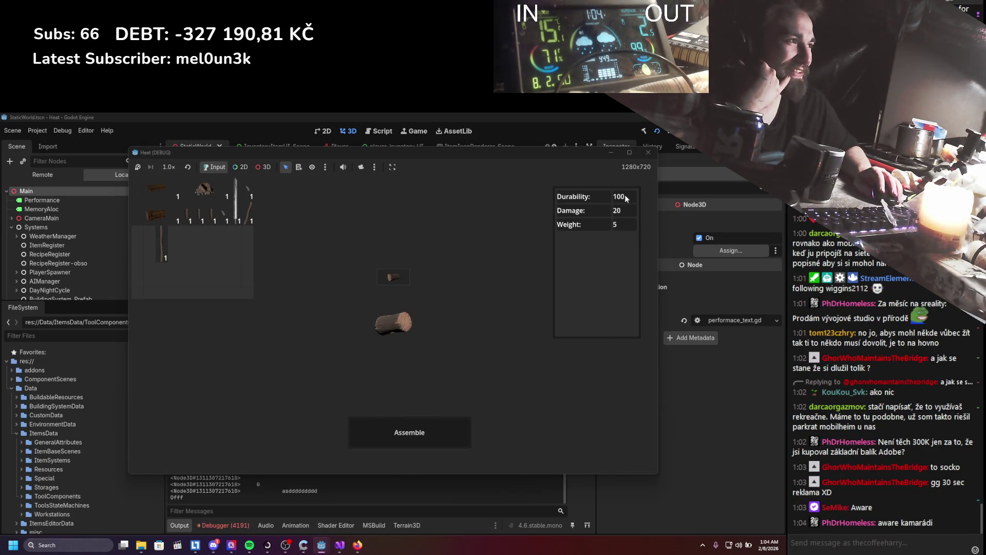
click(654, 155)
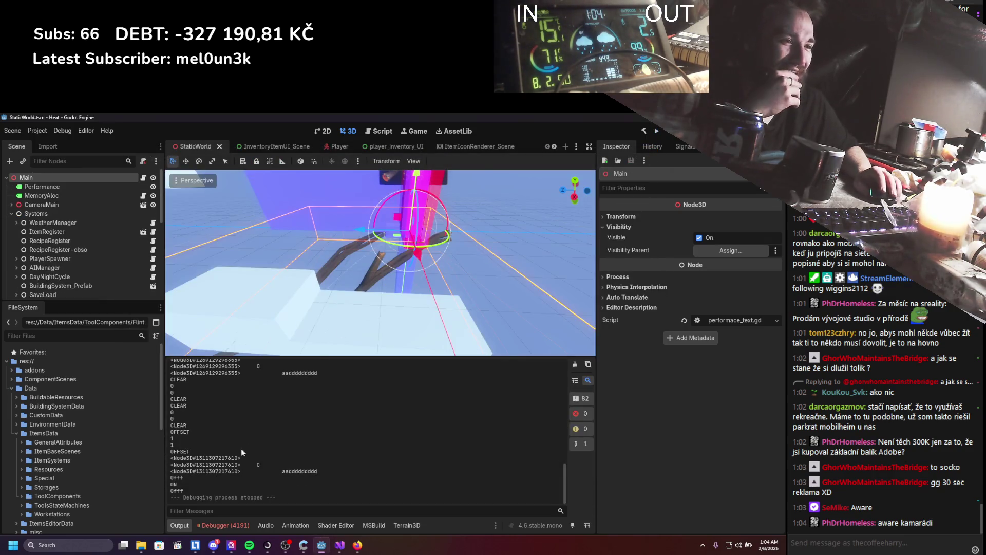
Show the Debugger's Errors list and expand an error's stack trace.
click(228, 524)
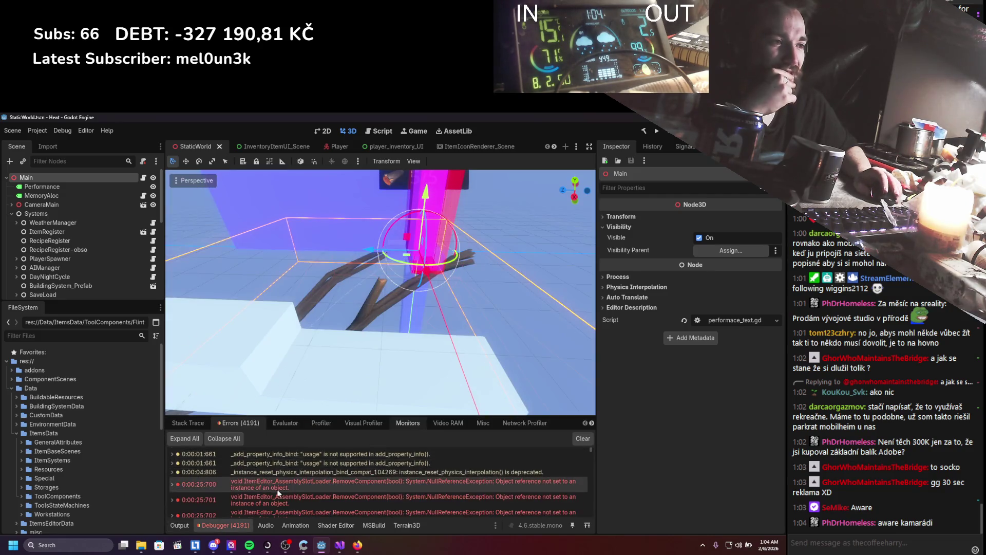
scroll(276, 489, down, 3)
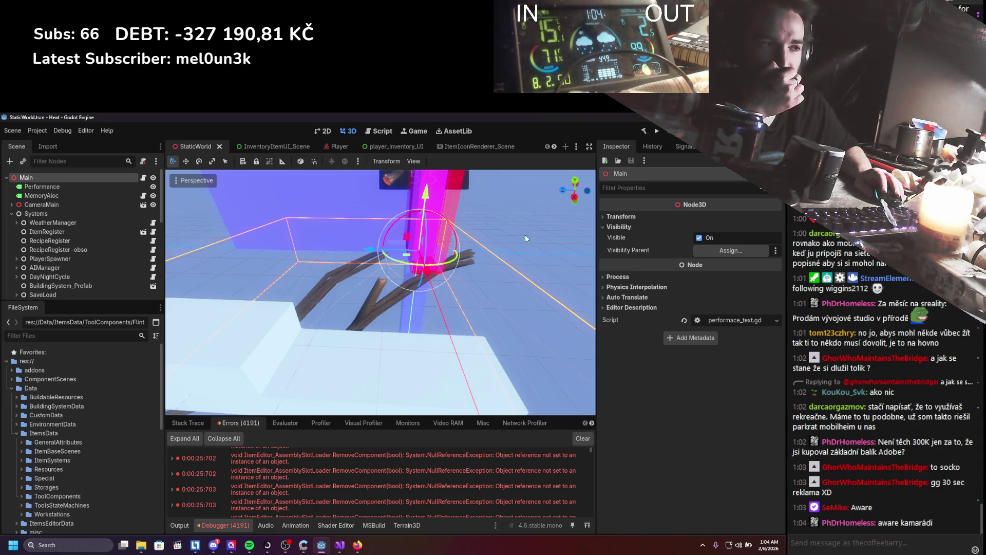
click(176, 474)
Browse the errors, select a RemoveComponent NullReferenceException, and switch to Visual Studio.
scroll(208, 484, down, 2)
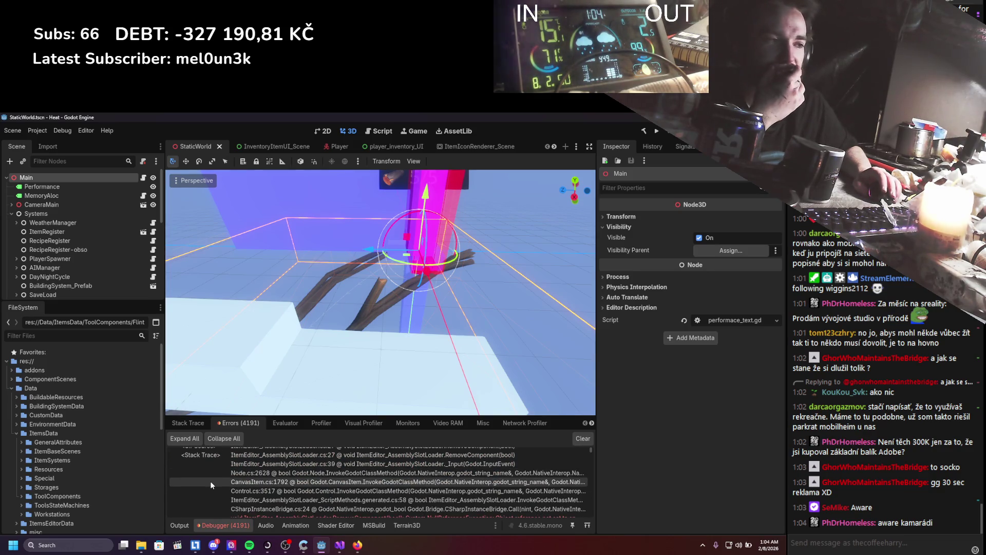
scroll(211, 479, down, 2)
scroll(213, 477, up, 5)
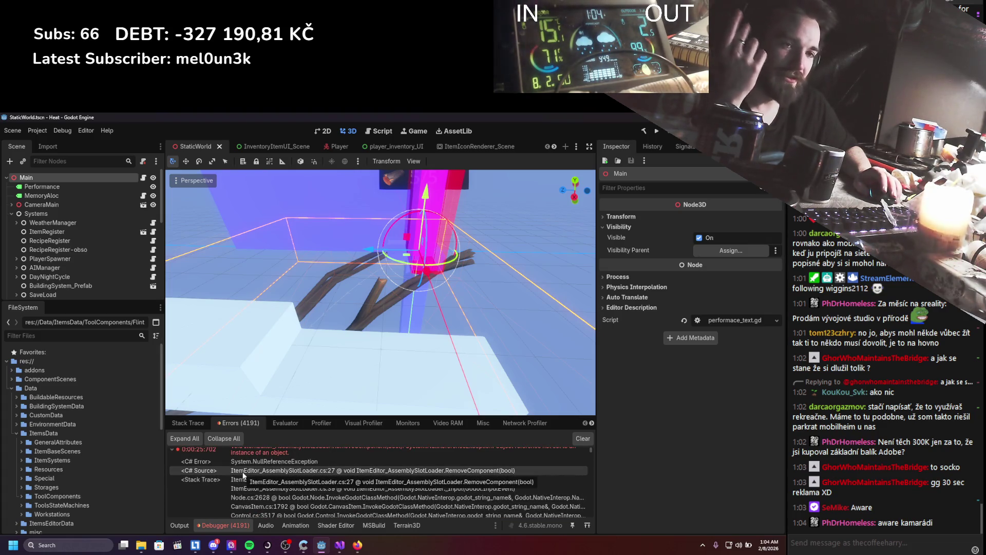
scroll(243, 475, up, 1)
scroll(243, 475, down, 2)
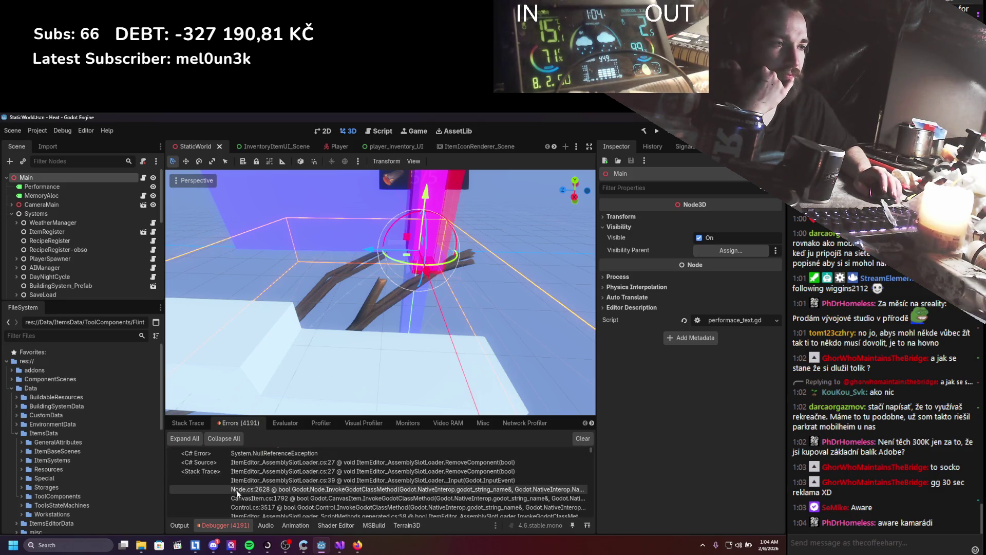
scroll(252, 485, down, 1)
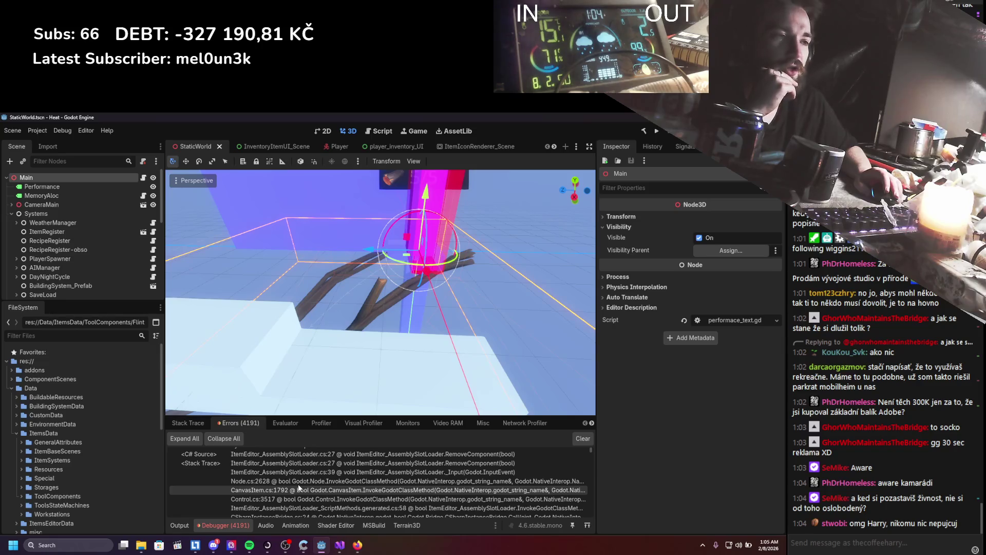
scroll(299, 487, up, 3)
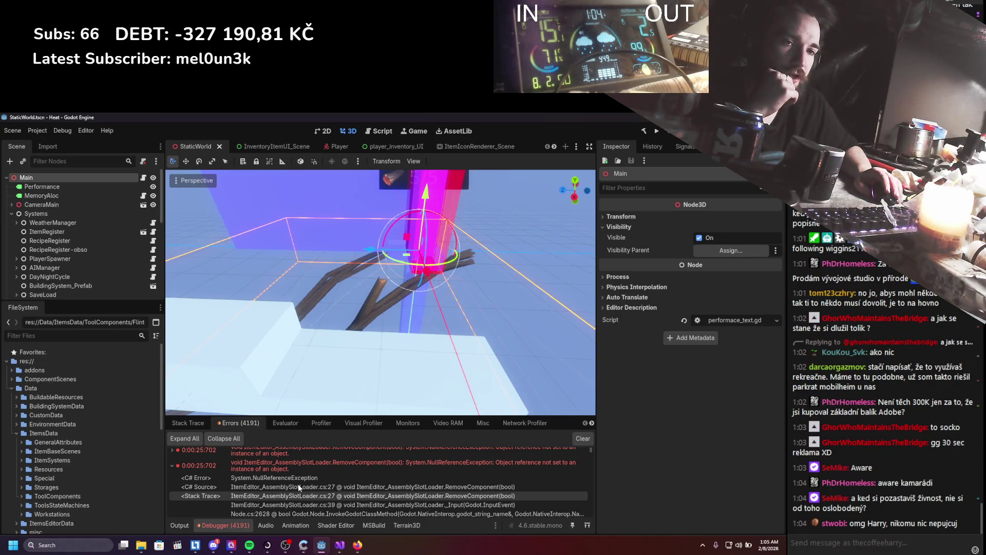
click(293, 465)
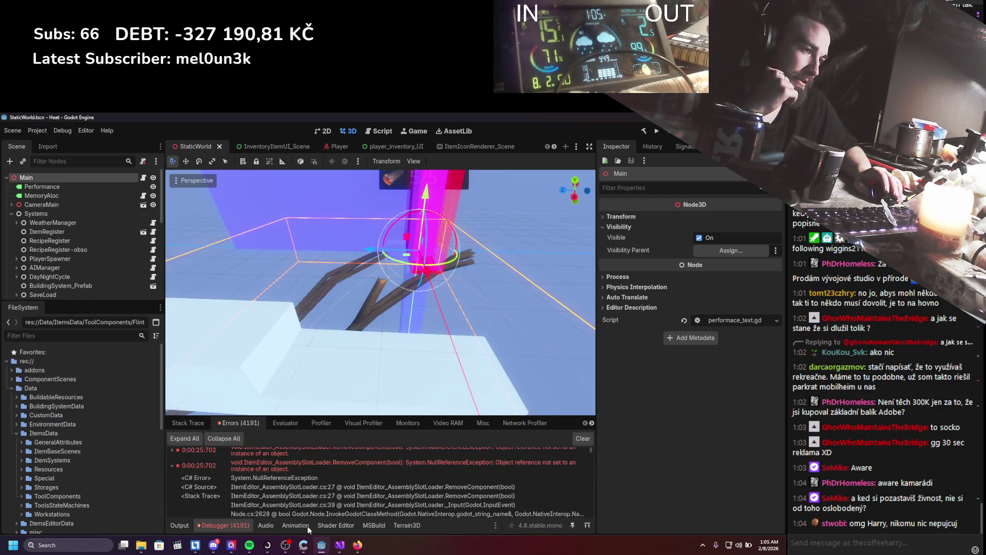
click(338, 550)
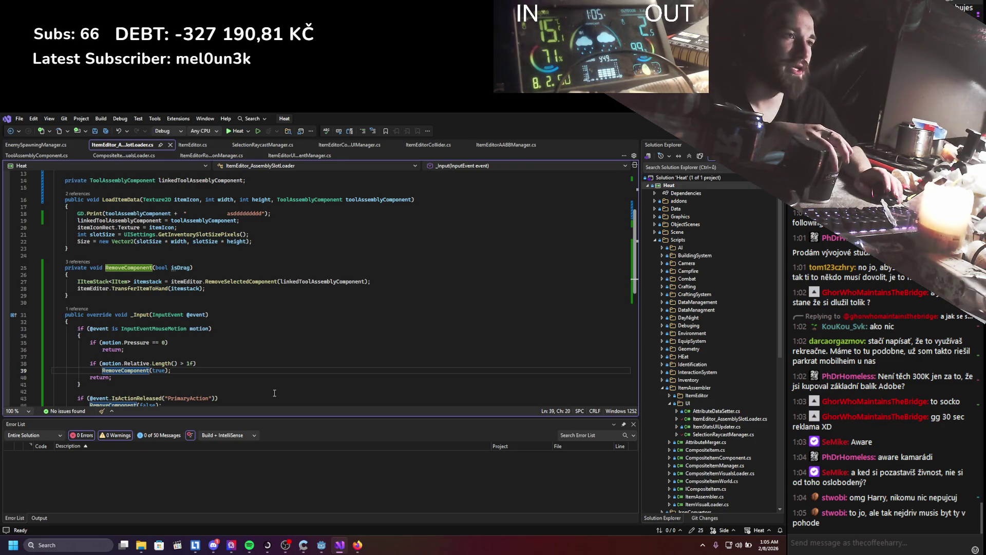
Read ItemEditor_AssemblySlotLoader.cs's fields, LoadItemData, RemoveComponent and _Input code.
scroll(166, 310, up, 4)
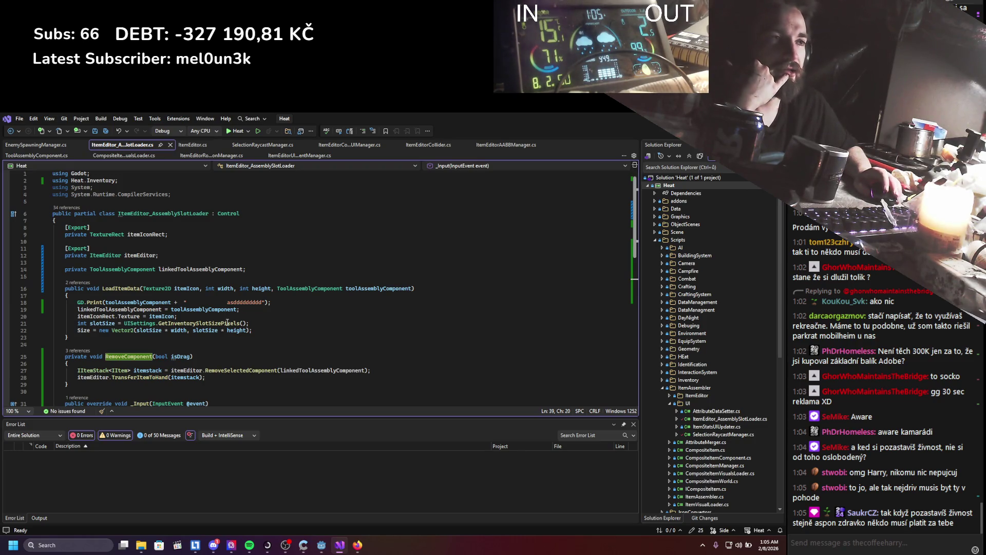
scroll(227, 322, down, 7)
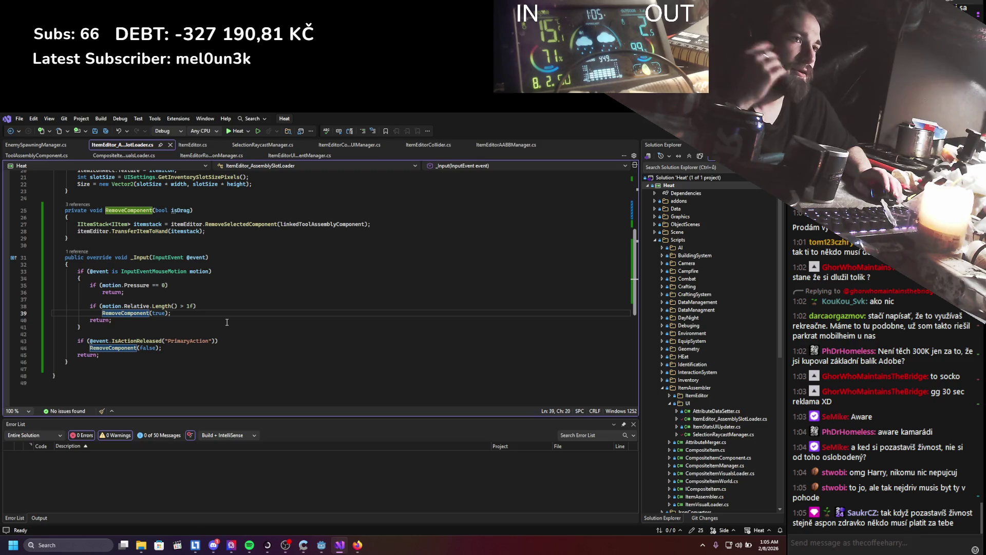
scroll(227, 322, up, 4)
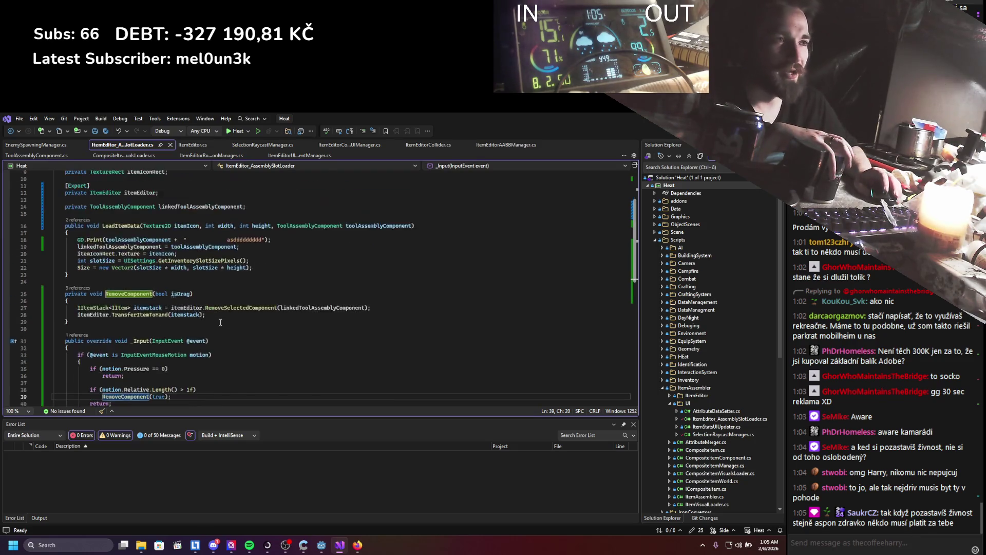
scroll(220, 322, up, 3)
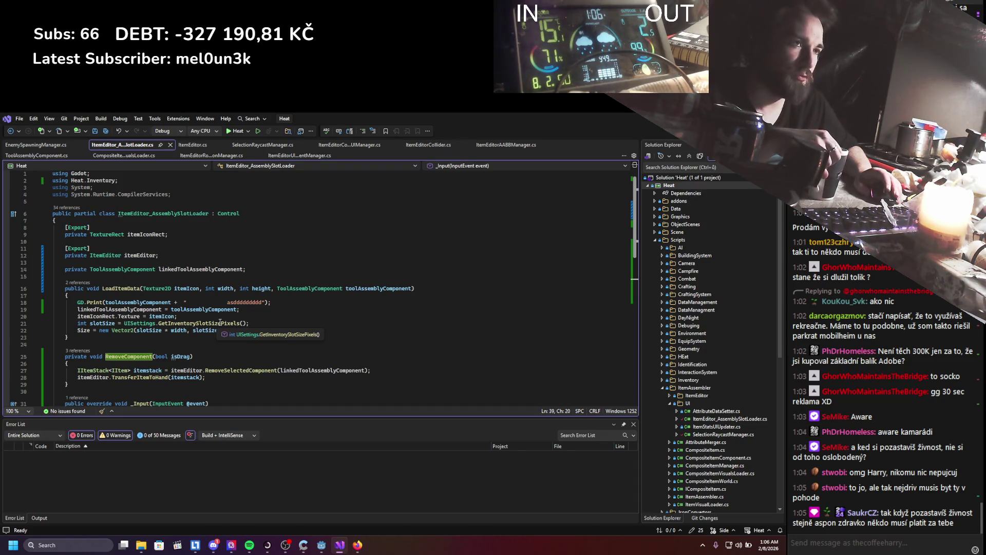
scroll(220, 322, down, 2)
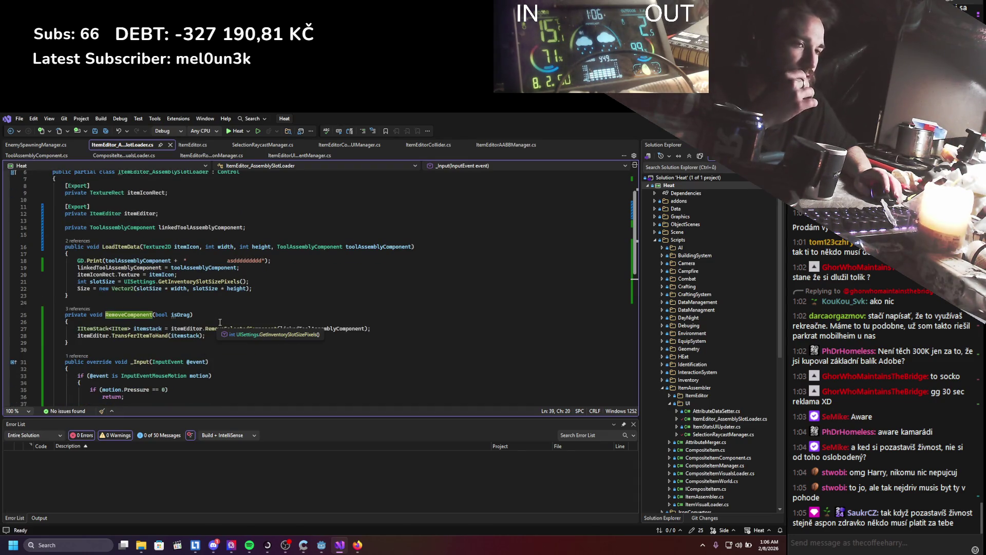
scroll(220, 322, down, 5)
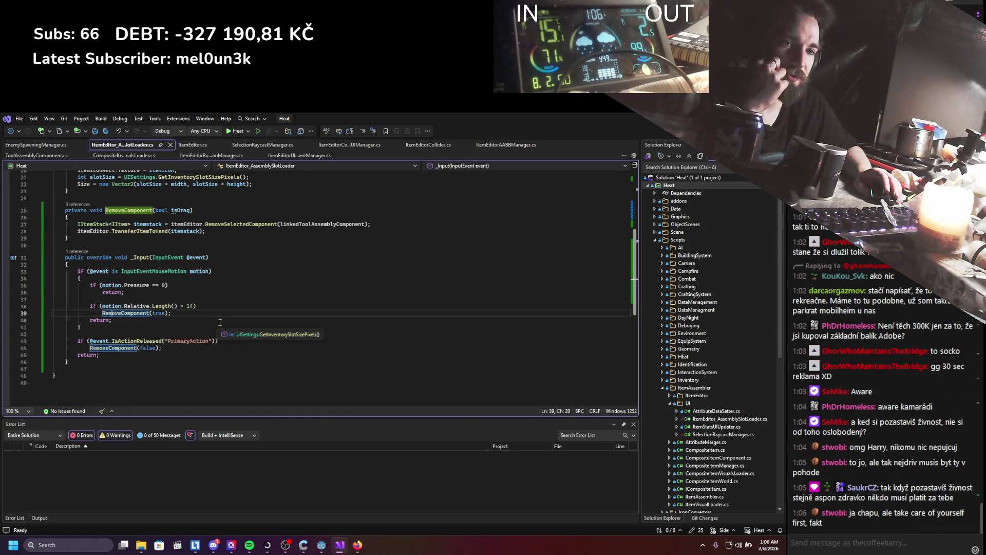
scroll(219, 322, up, 7)
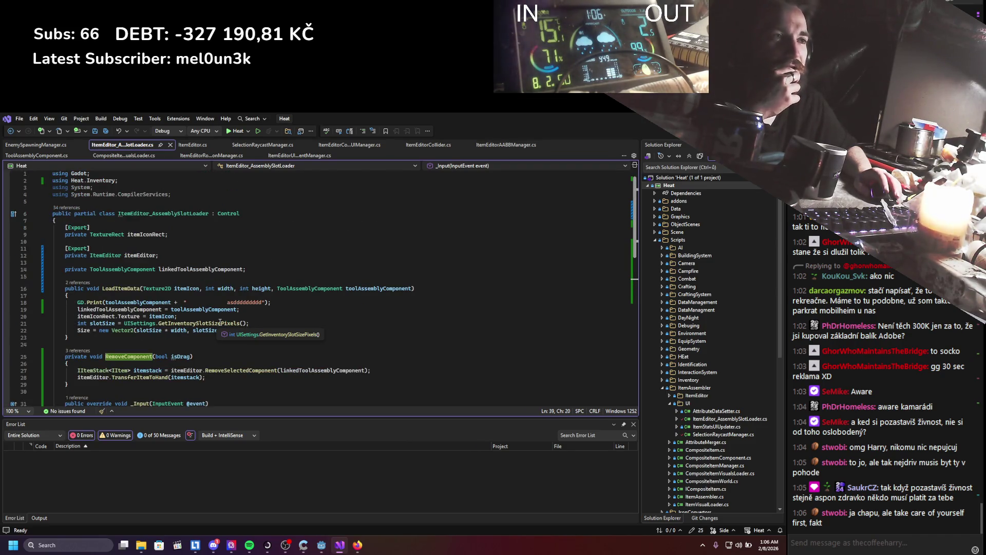
scroll(220, 322, down, 1)
scroll(220, 322, down, 7)
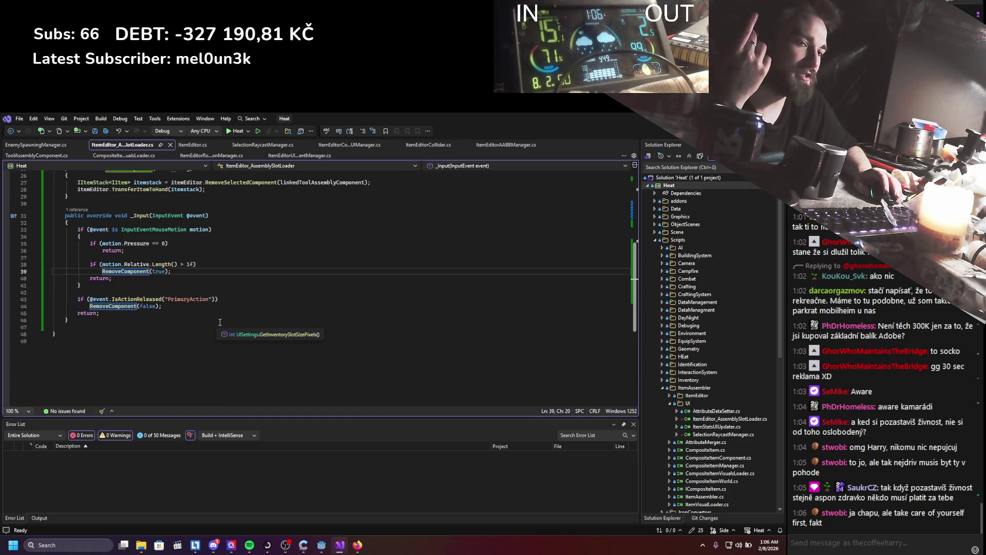
scroll(220, 322, up, 5)
scroll(220, 322, up, 4)
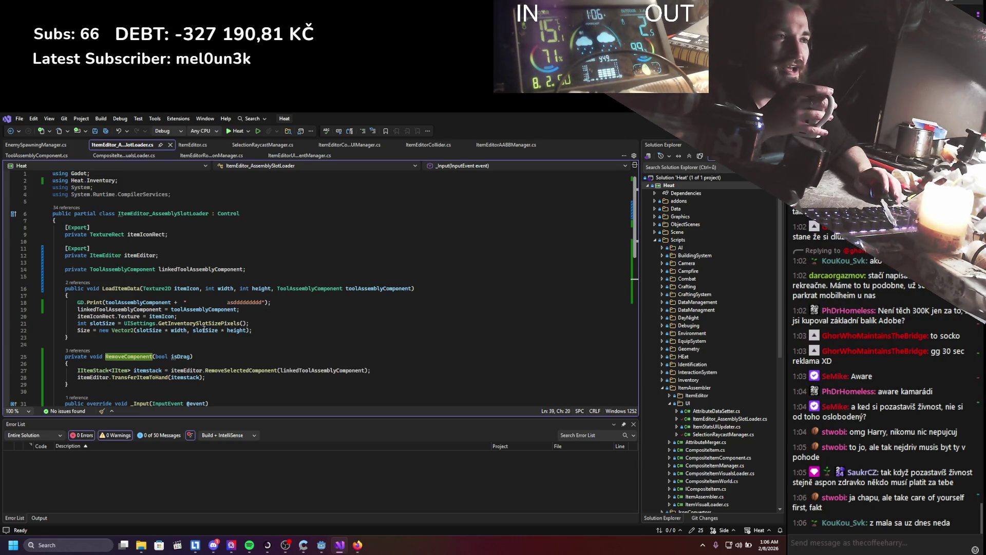
scroll(206, 328, down, 3)
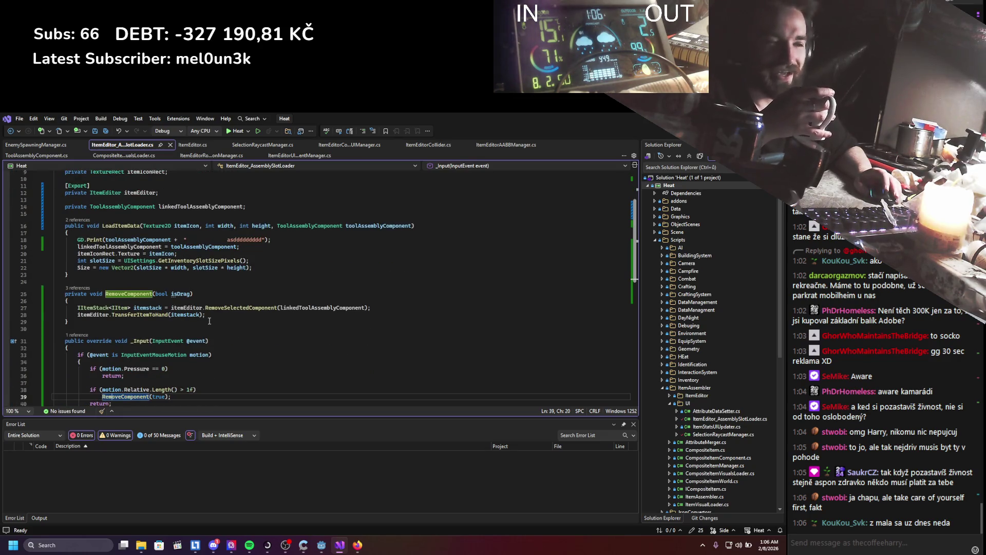
scroll(207, 325, up, 2)
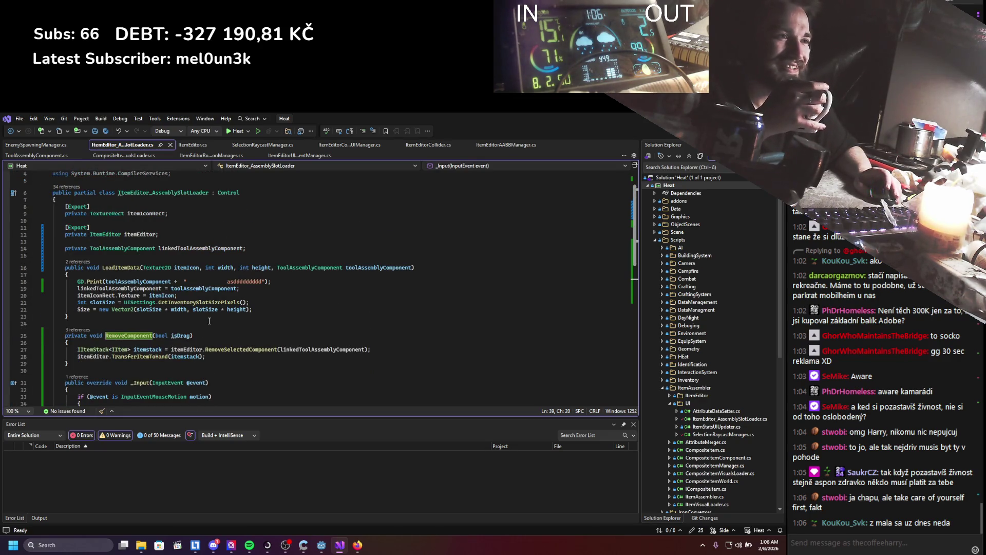
scroll(208, 321, up, 1)
scroll(201, 323, down, 2)
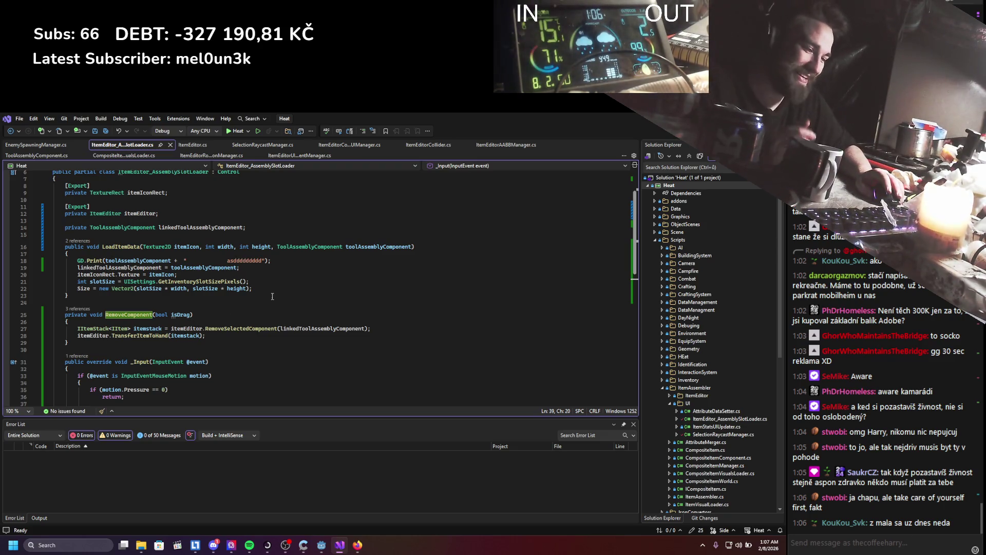
scroll(260, 308, down, 2)
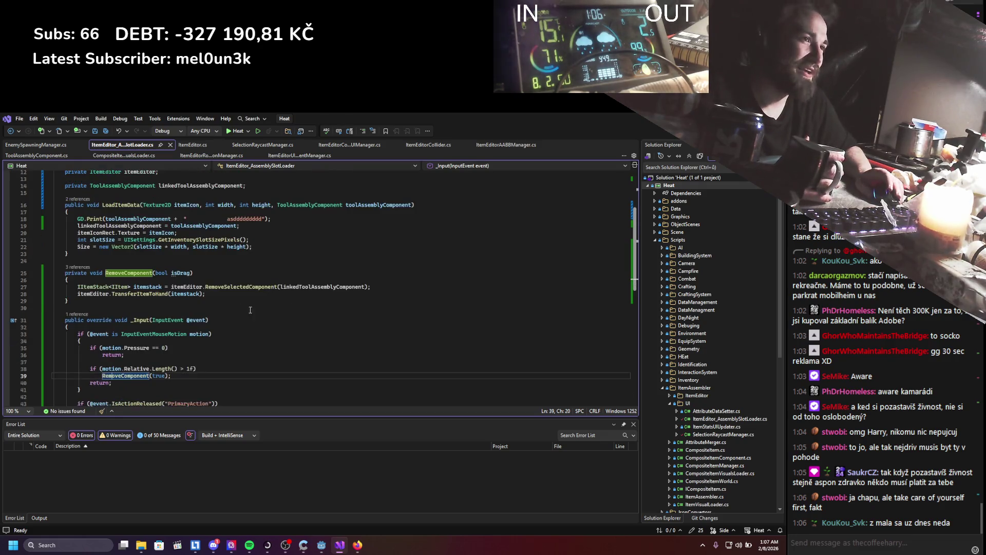
scroll(252, 316, up, 2)
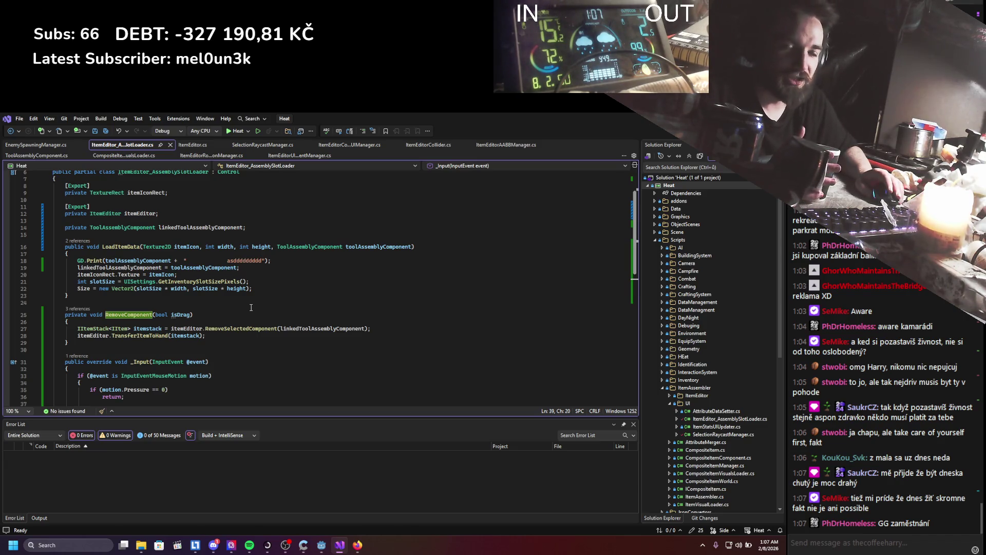
scroll(251, 307, down, 10)
scroll(244, 313, up, 13)
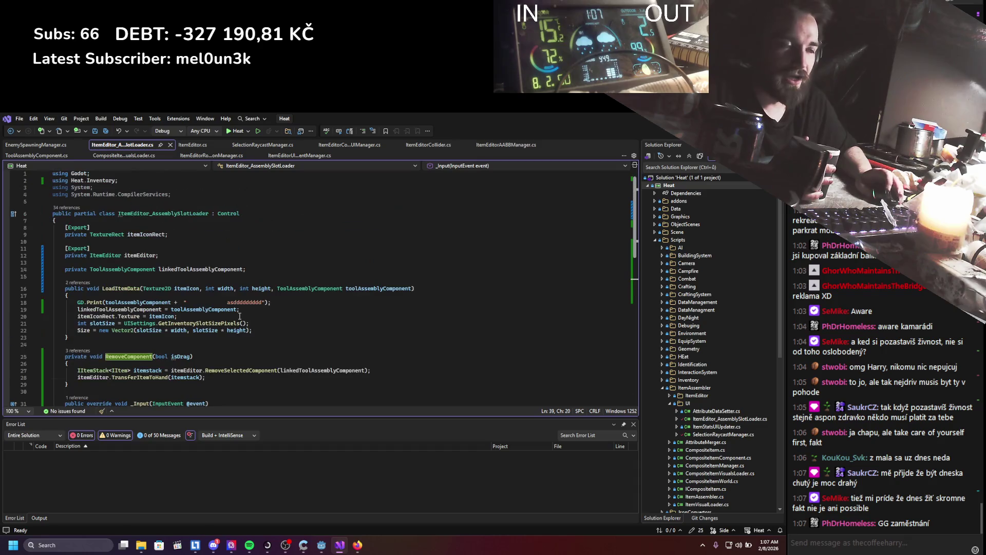
scroll(241, 317, down, 9)
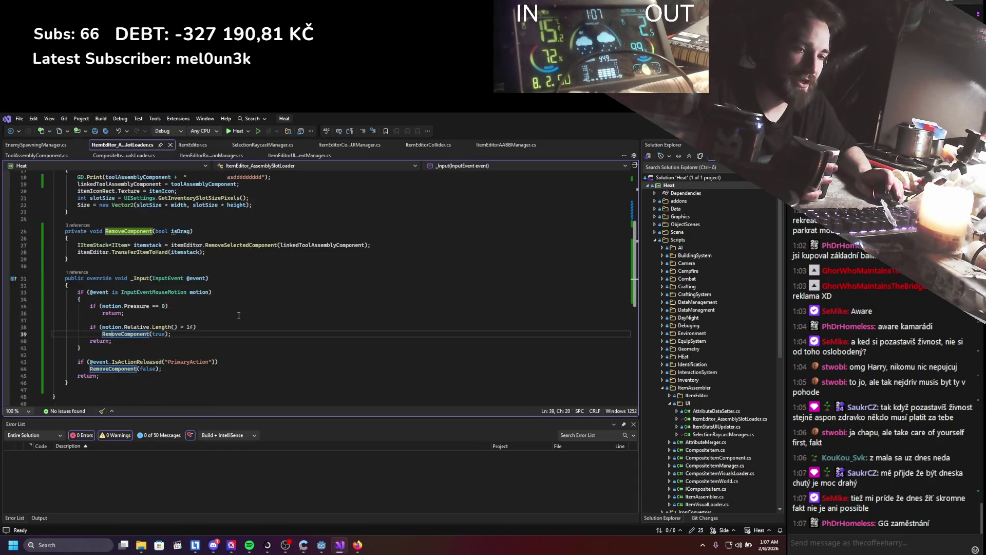
scroll(239, 315, down, 2)
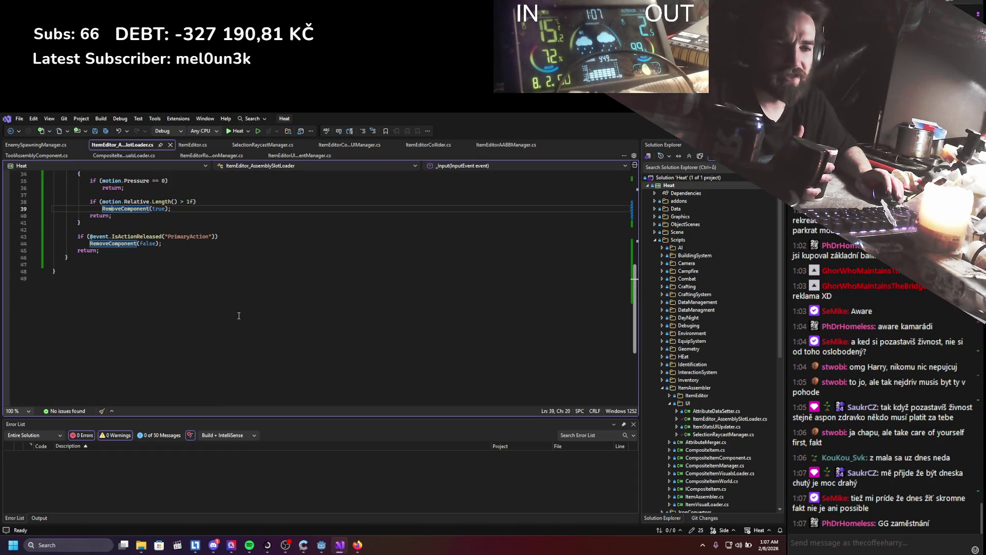
scroll(240, 316, up, 11)
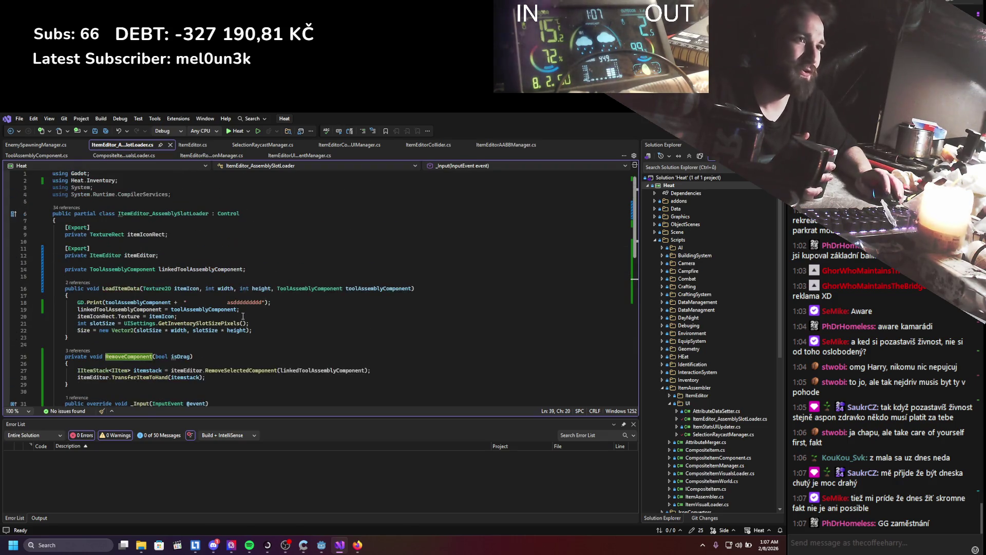
scroll(243, 316, down, 1)
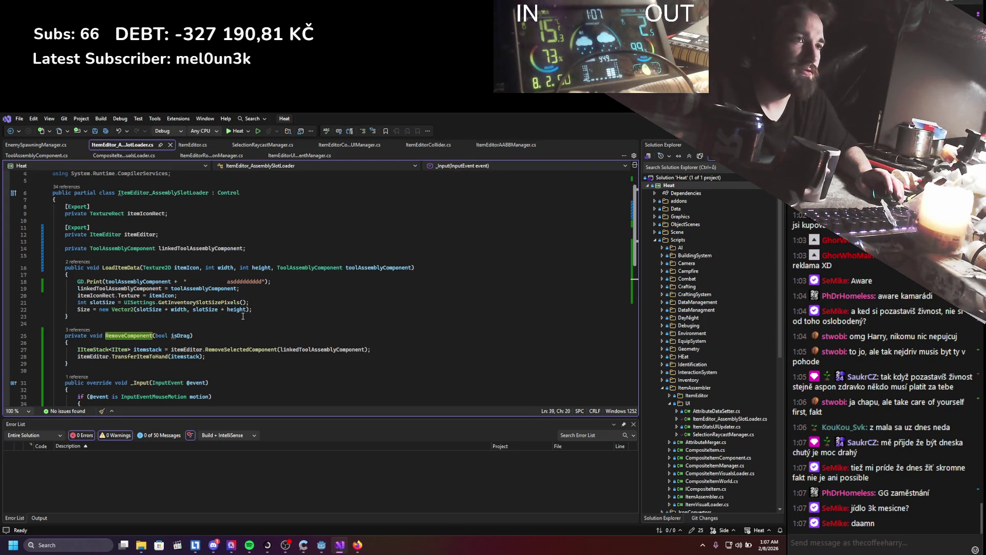
scroll(242, 316, down, 8)
scroll(219, 326, up, 7)
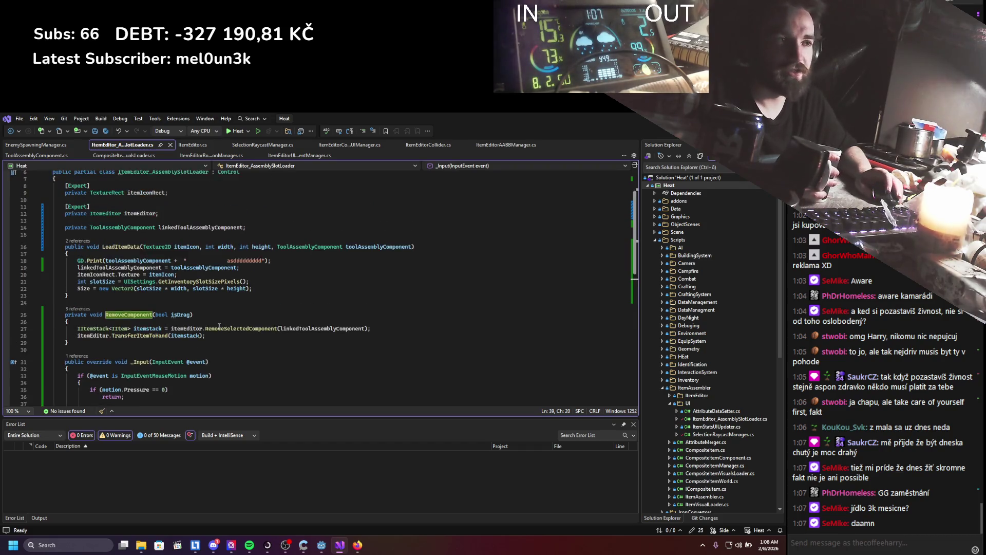
scroll(220, 326, down, 11)
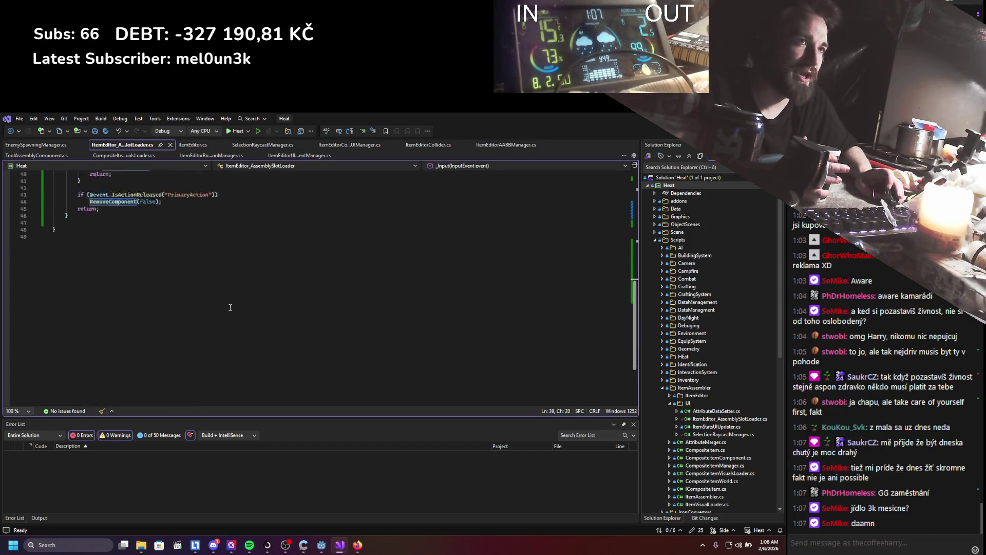
scroll(230, 307, up, 11)
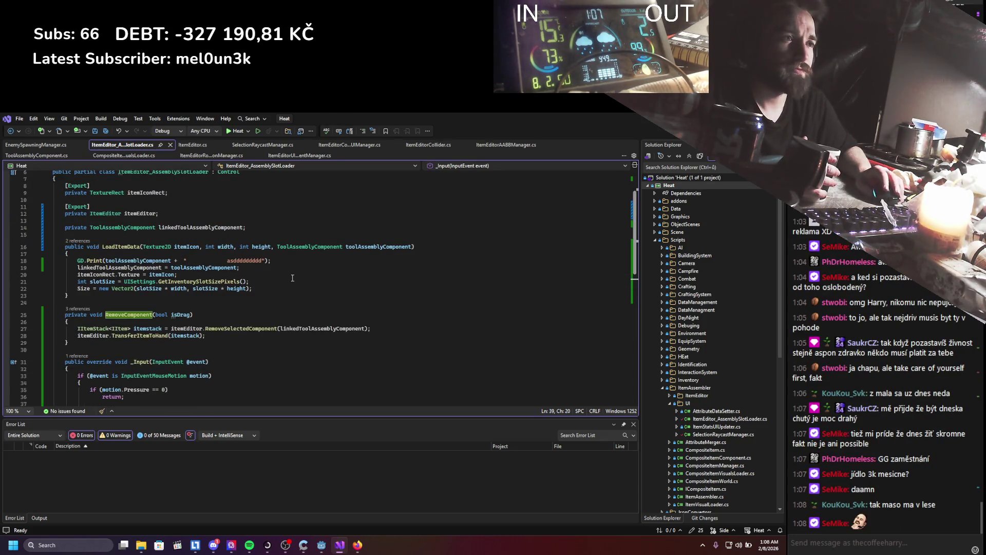
key(alt+Tab)
click(659, 131)
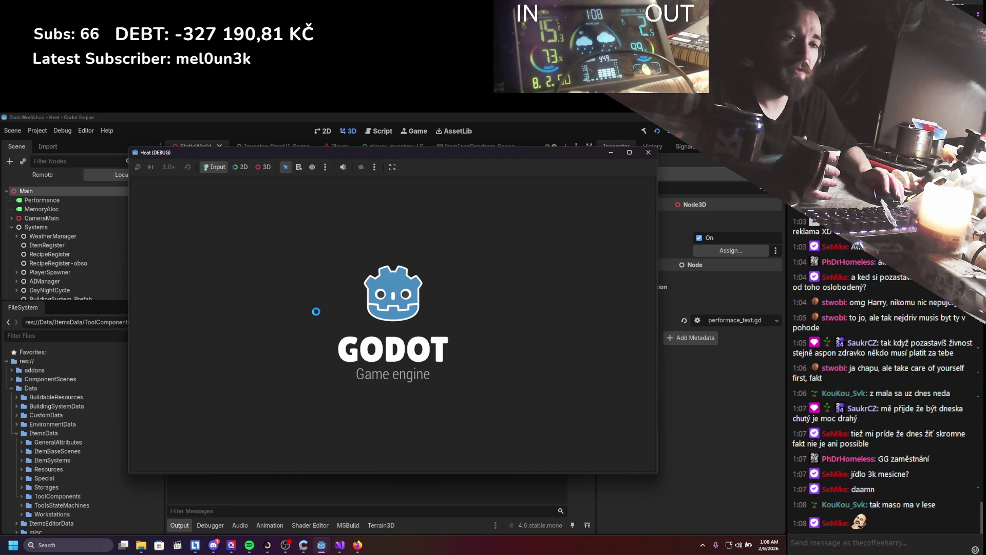
click(649, 153)
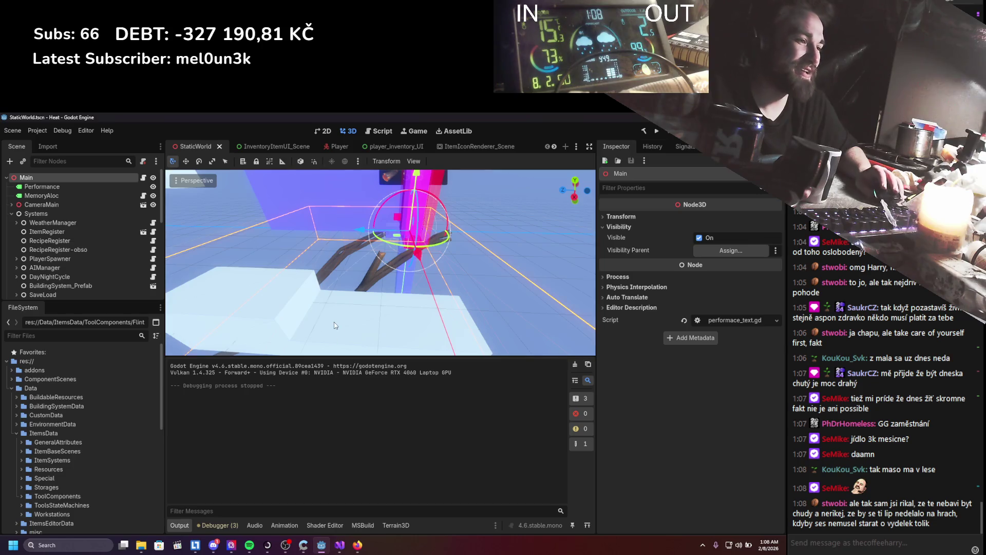
click(339, 545)
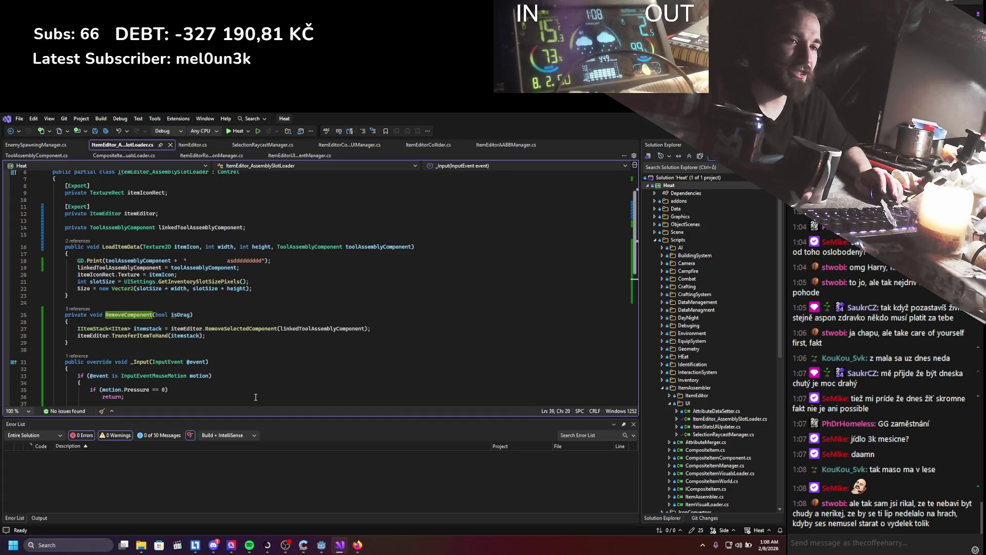
Review _Input's RemoveComponent(true) and RemoveComponent(false) calls, then rebuild and launch Heat.
scroll(253, 351, up, 2)
scroll(253, 351, down, 4)
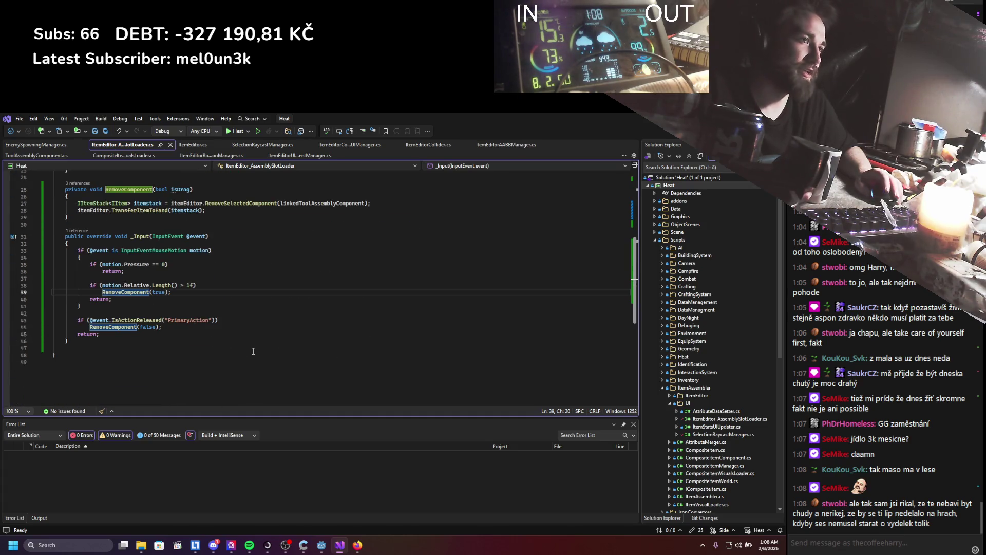
scroll(253, 351, up, 2)
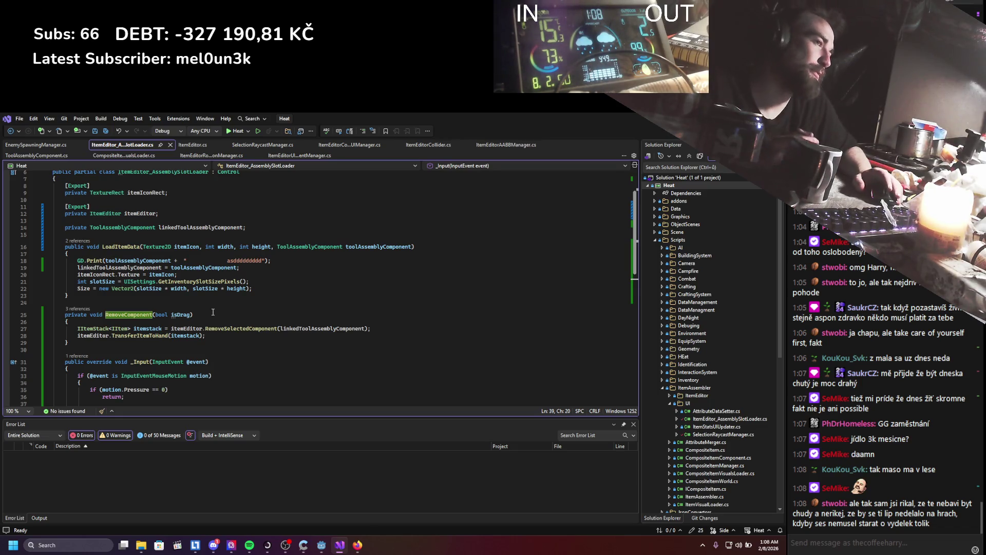
scroll(213, 311, down, 4)
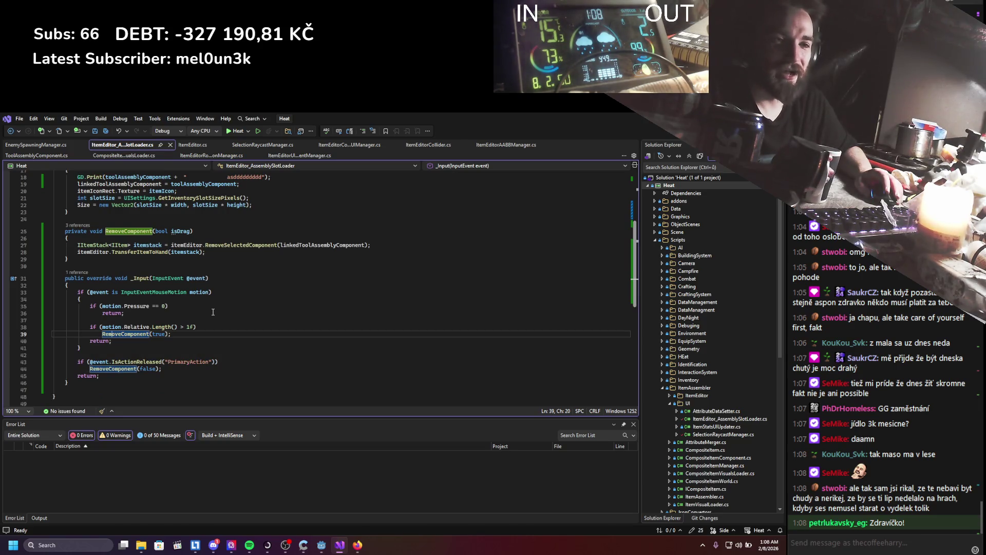
scroll(213, 312, up, 4)
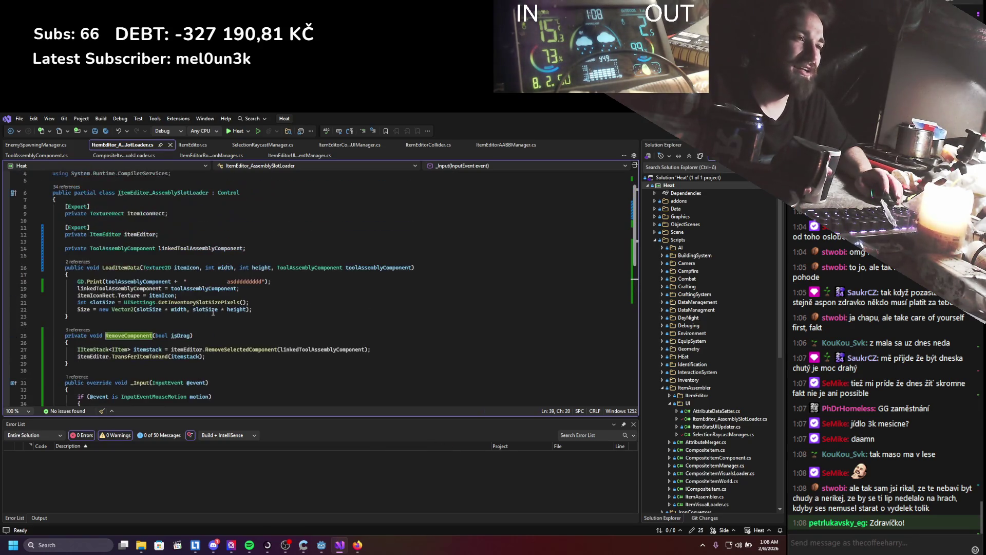
scroll(213, 312, down, 7)
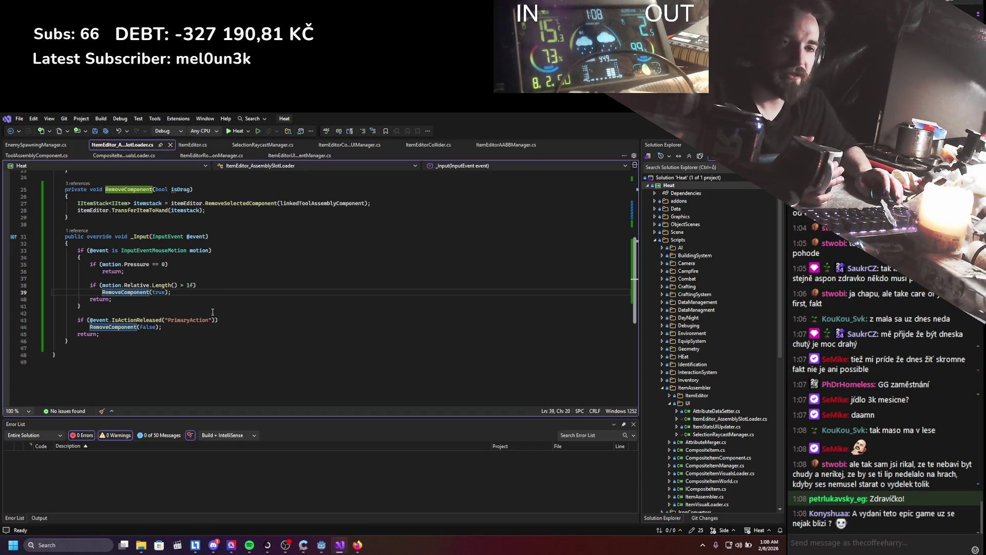
scroll(213, 311, up, 6)
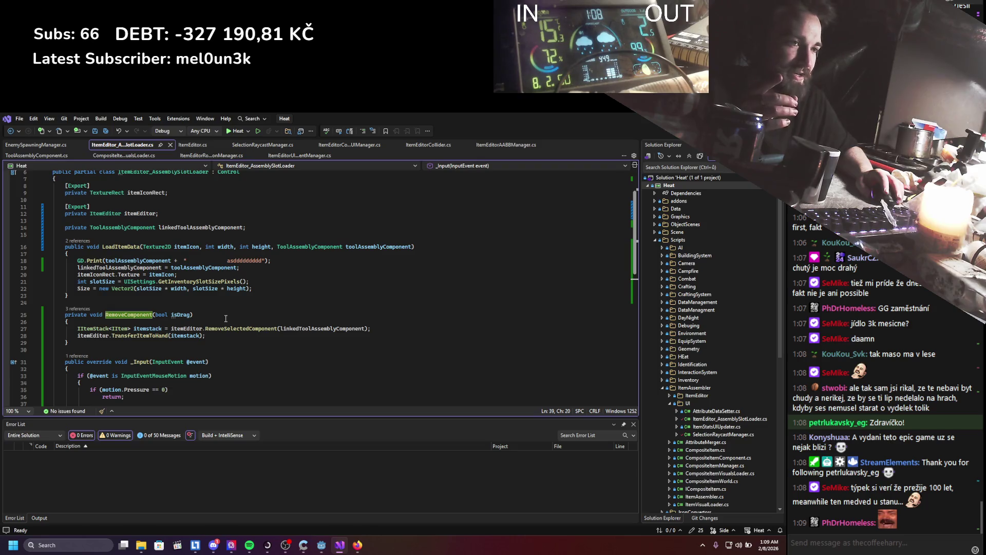
scroll(226, 321, down, 2)
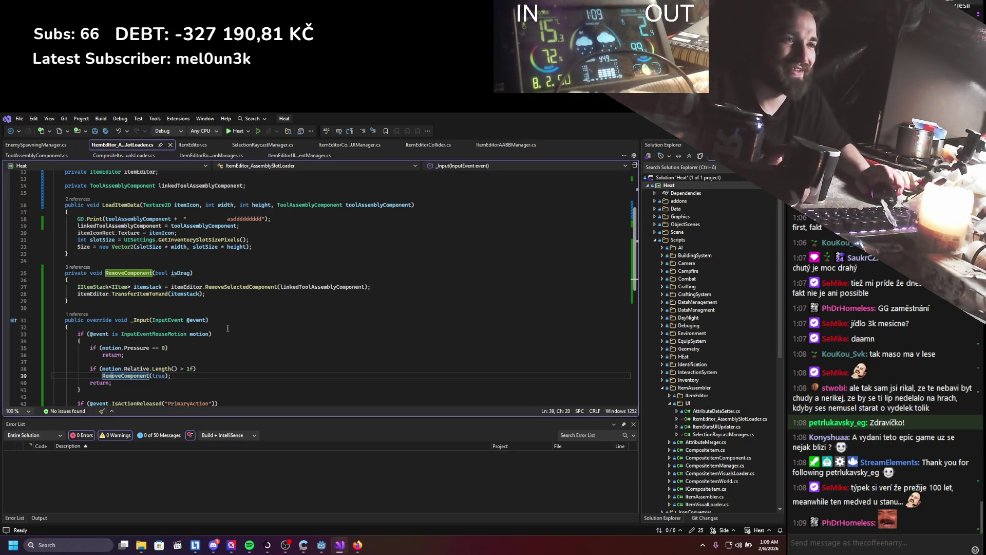
scroll(222, 369, down, 3)
scroll(222, 369, down, 5)
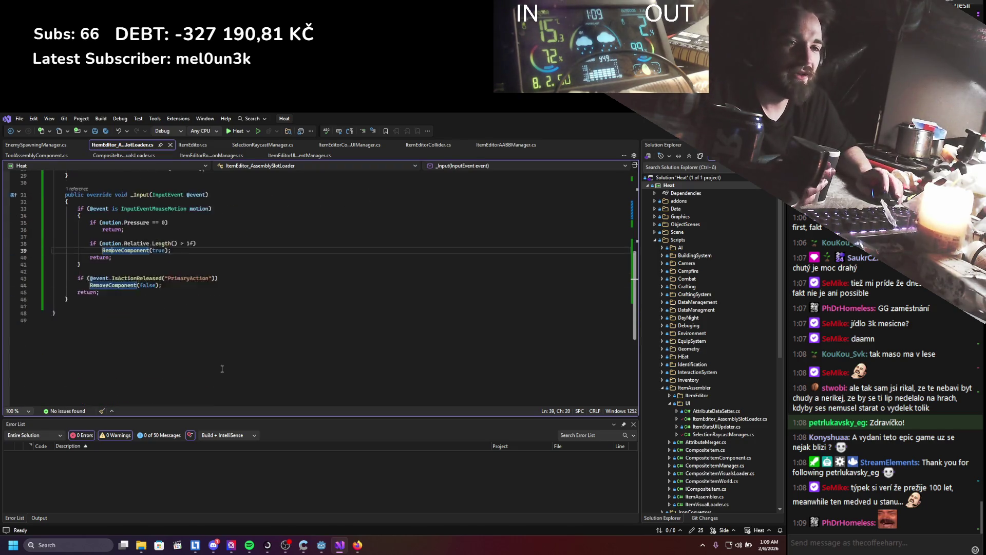
scroll(235, 349, up, 3)
scroll(248, 337, up, 1)
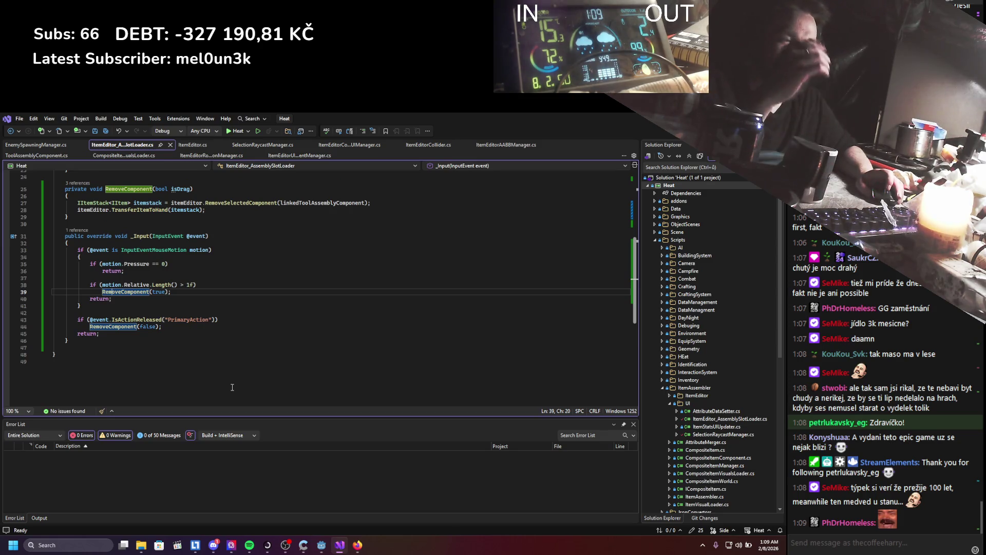
scroll(241, 367, up, 5)
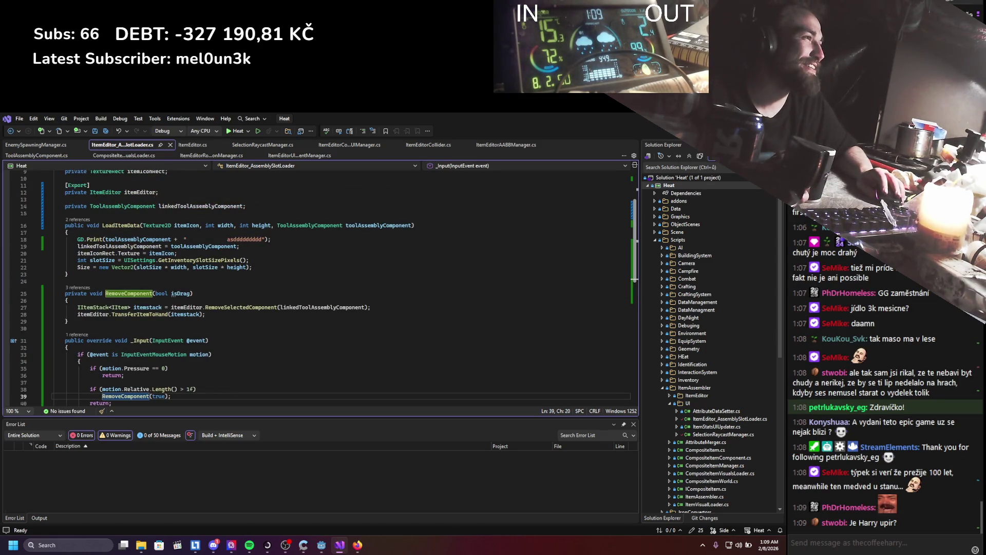
key(alt+Tab)
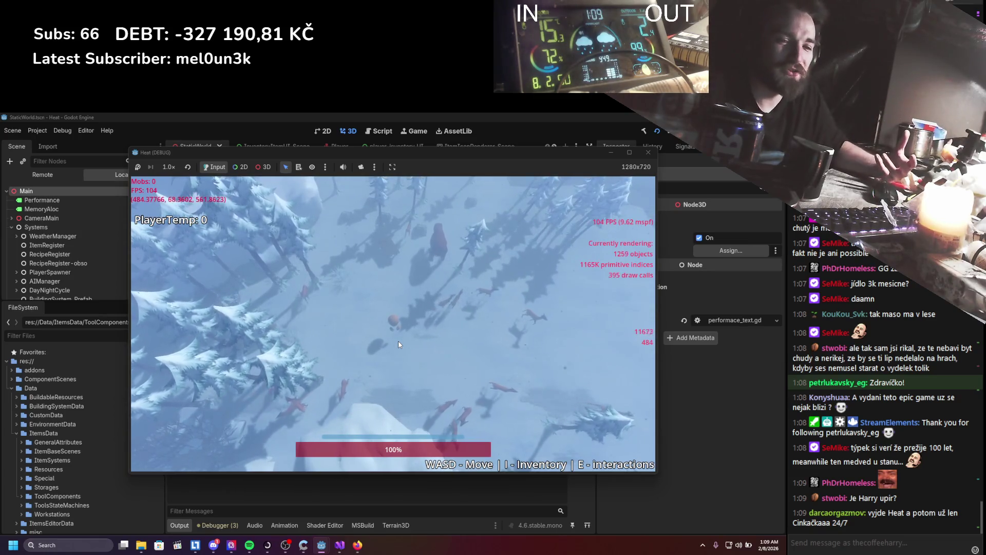
Walk in-game, open the inventory, load the log in assembly, try removing its component, and stop.
key(w)
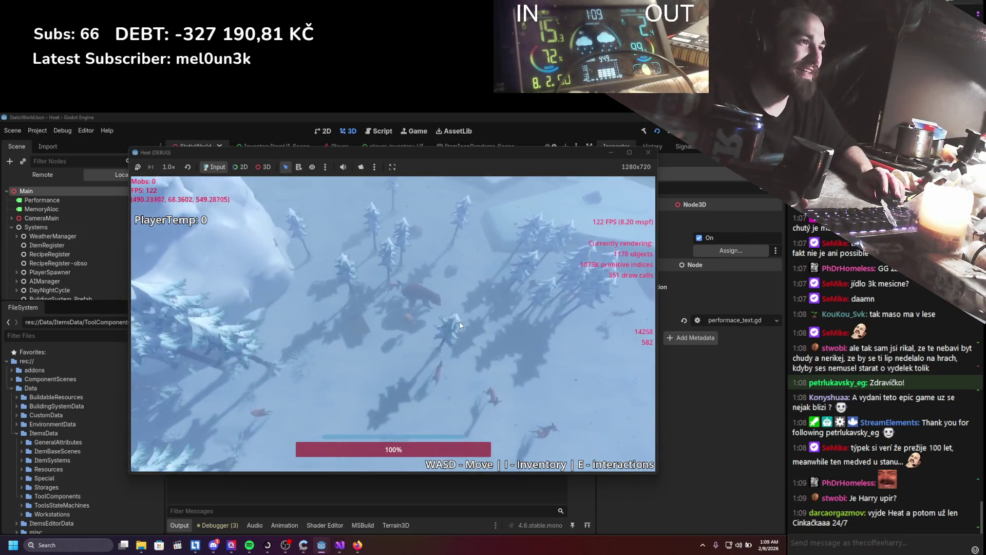
key(w)
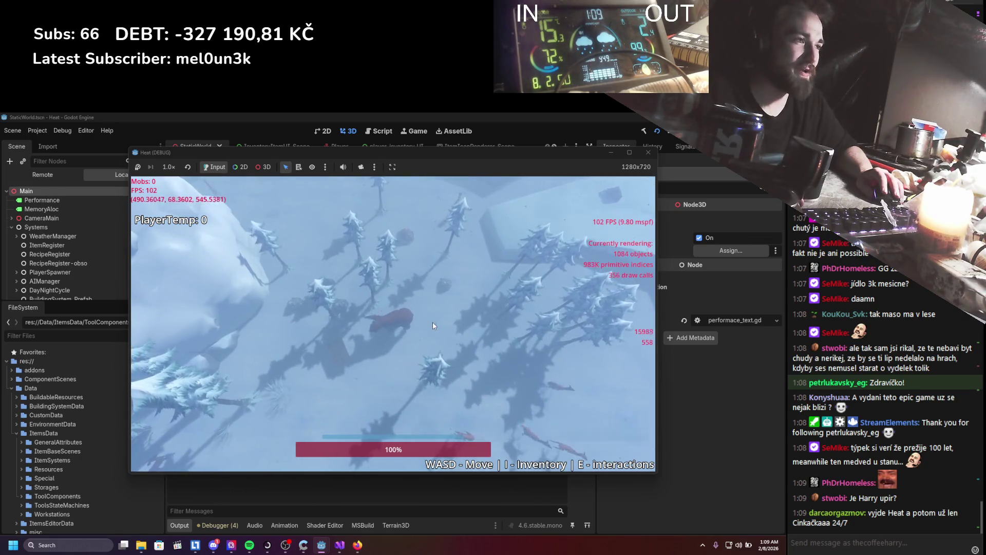
key(s)
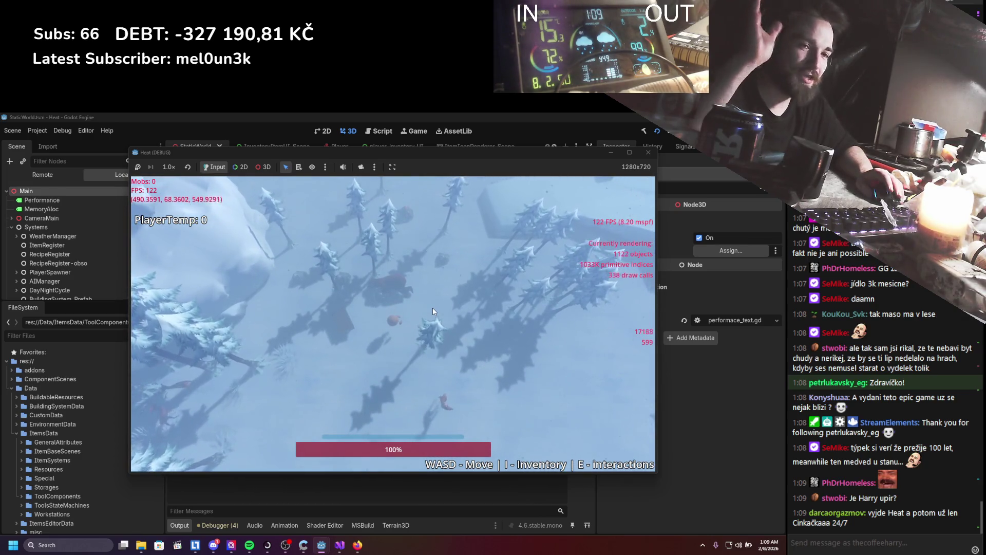
key(i)
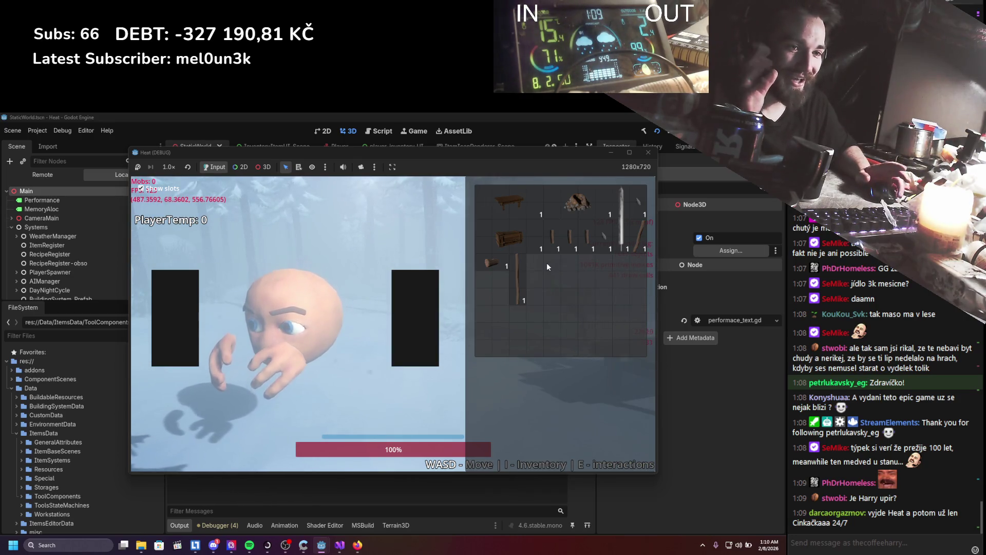
click(485, 266)
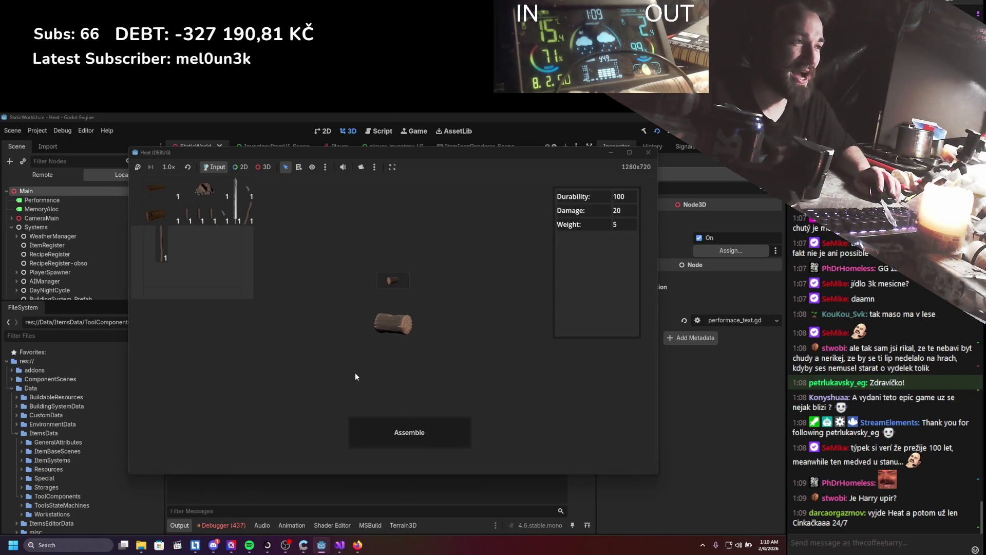
click(396, 329)
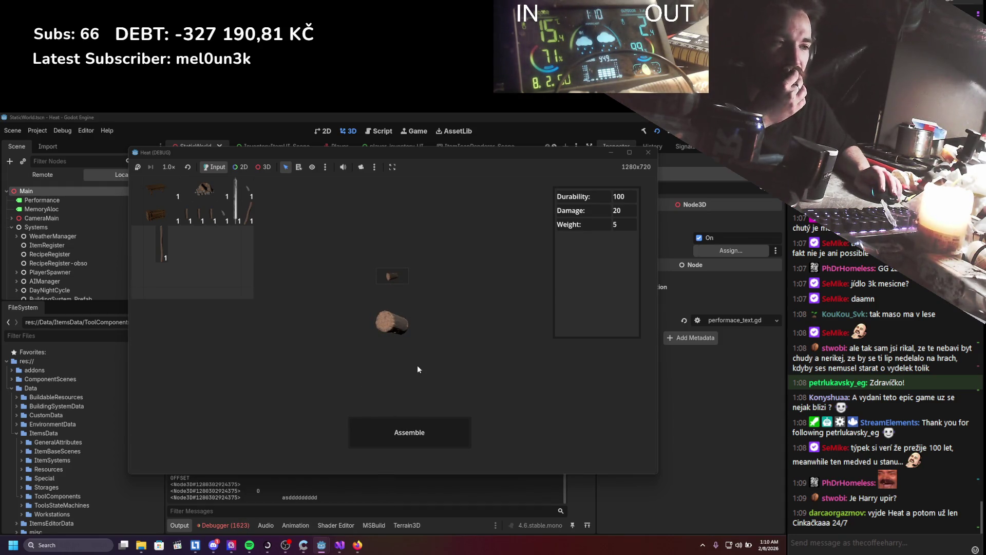
key(F8)
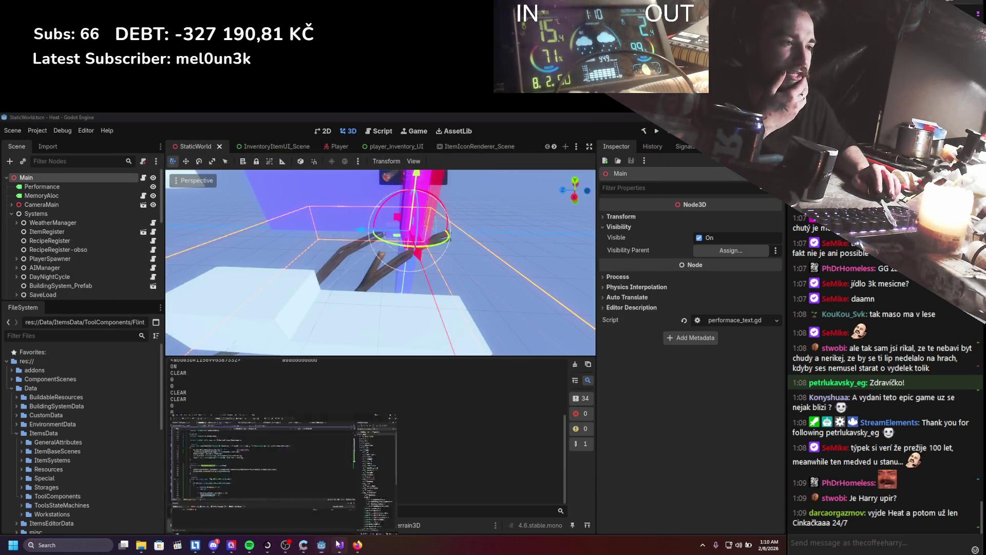
Inspect _Input's mouse-motion block and its drag-distance check in the slot loader script.
click(338, 545)
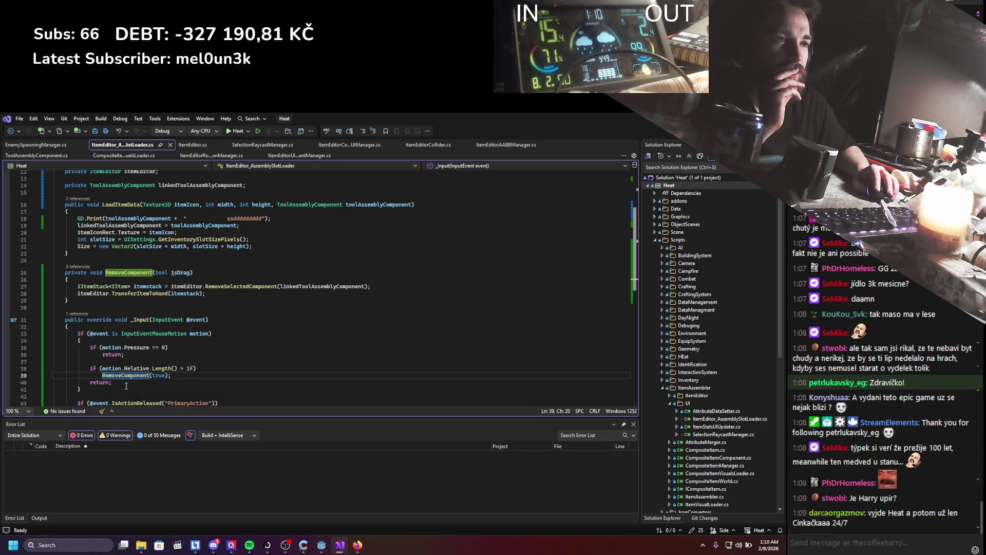
drag(81, 389, 31, 320)
click(142, 357)
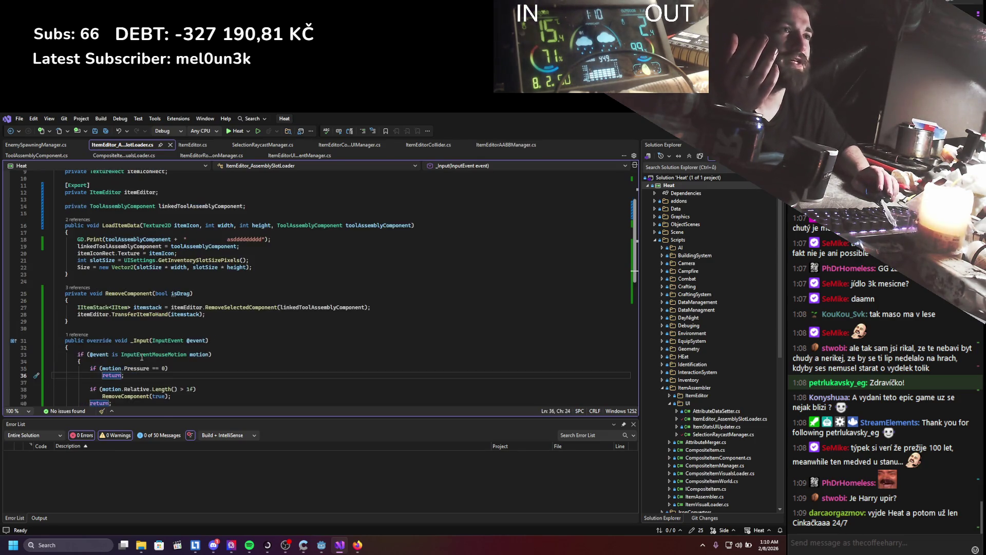
drag(112, 383, 53, 341)
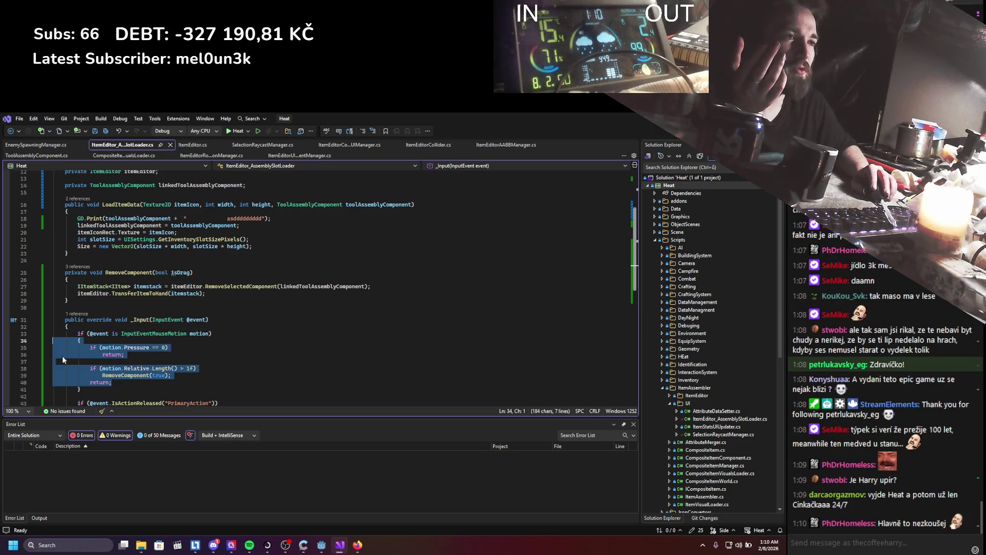
click(166, 368)
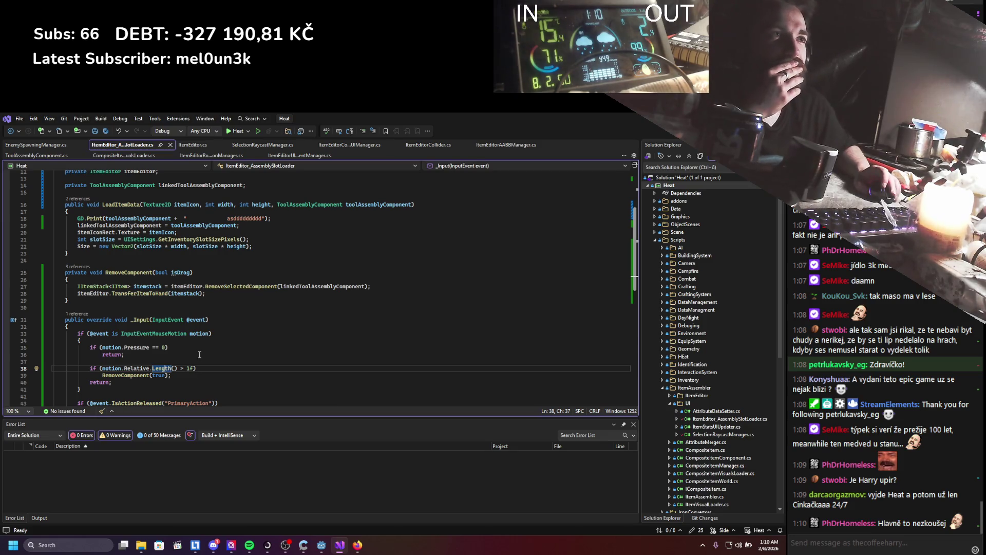
scroll(199, 355, up, 1)
scroll(176, 329, up, 2)
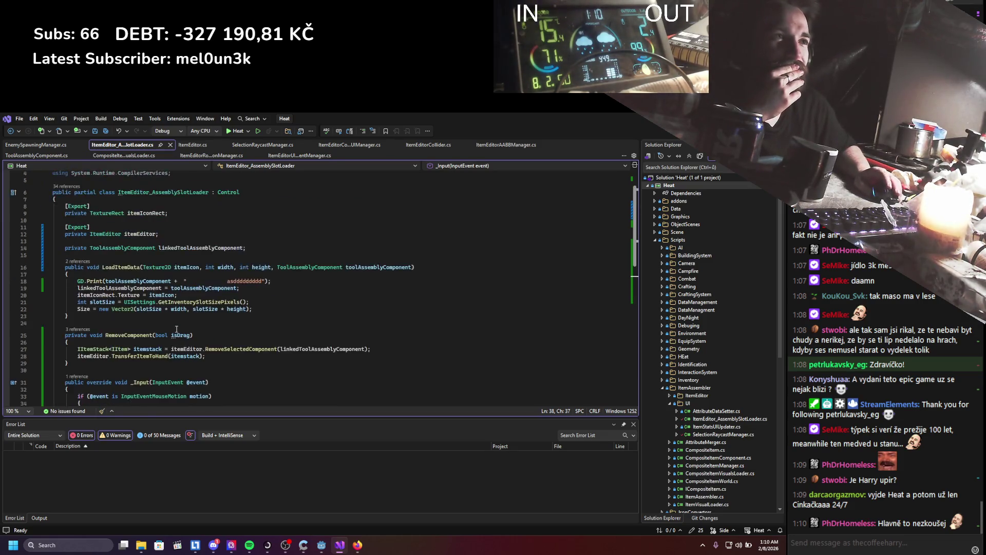
scroll(176, 329, up, 1)
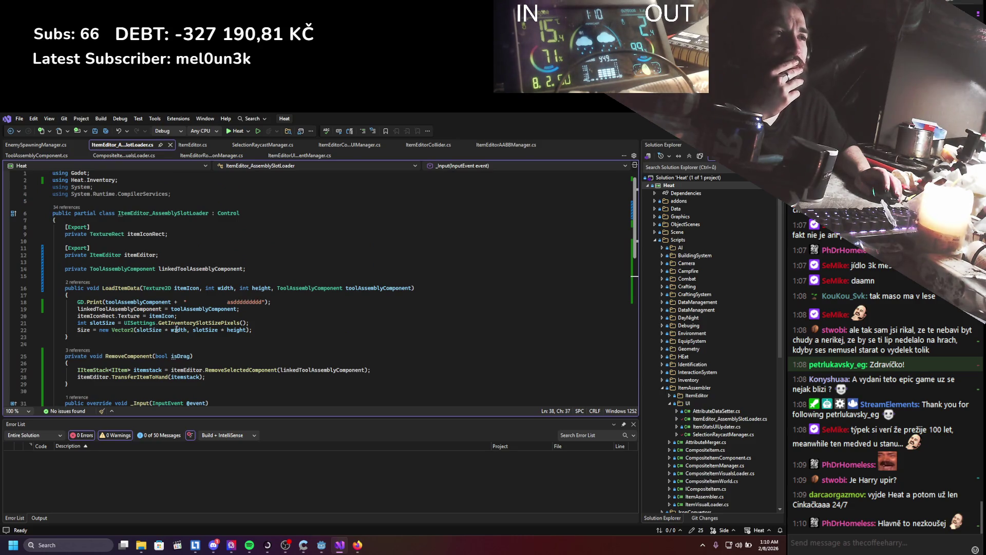
Add a 'bool hasItem = false;' field below linkedToolAssemblyComponent and save.
click(119, 283)
key(Return)
key(Return)
key(Up)
key(Up)
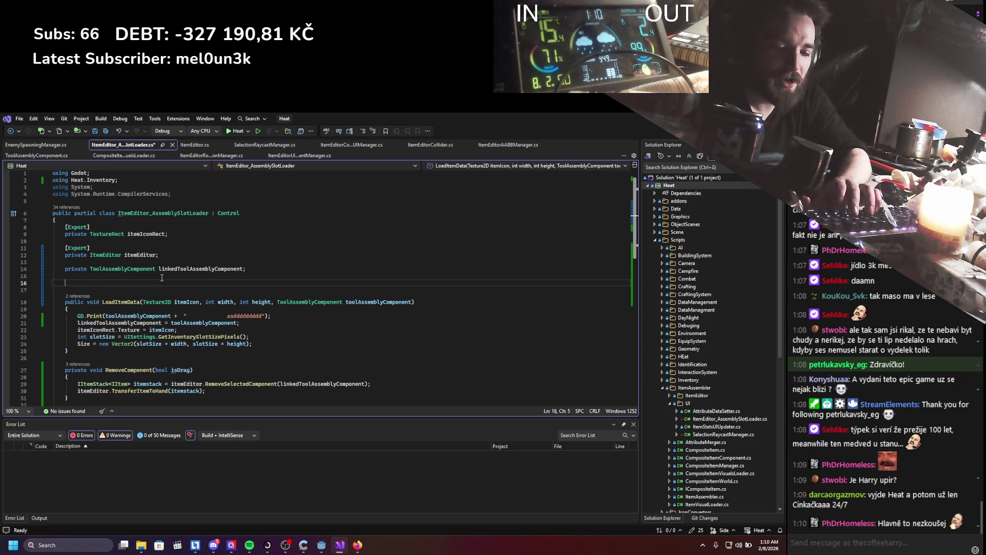
text(bool)
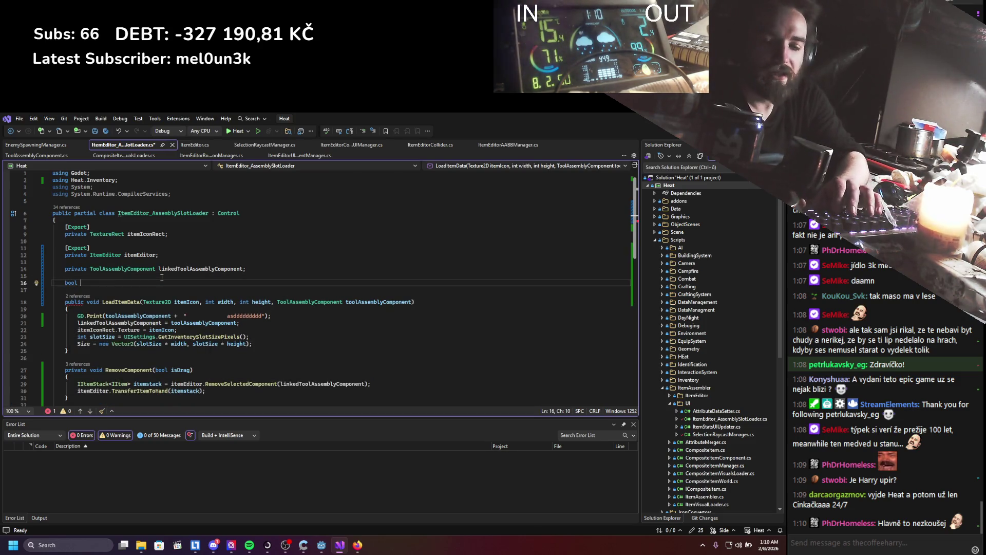
key(BackSpace)
key(BackSpace)
text(em)
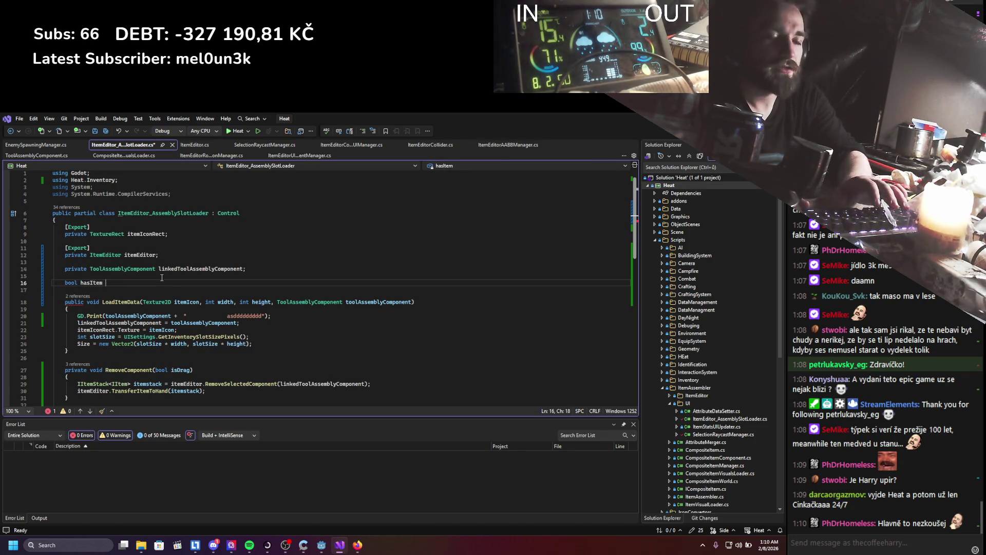
text(lse;)
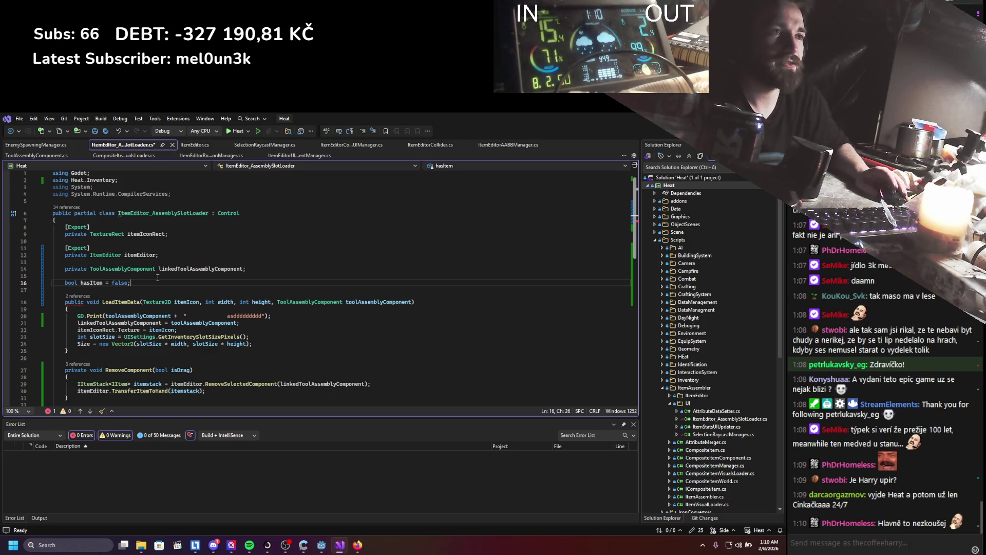
key(ctrl+s)
Set 'hasItem = true;' in LoadItemData after the slot size line.
double_click(102, 284)
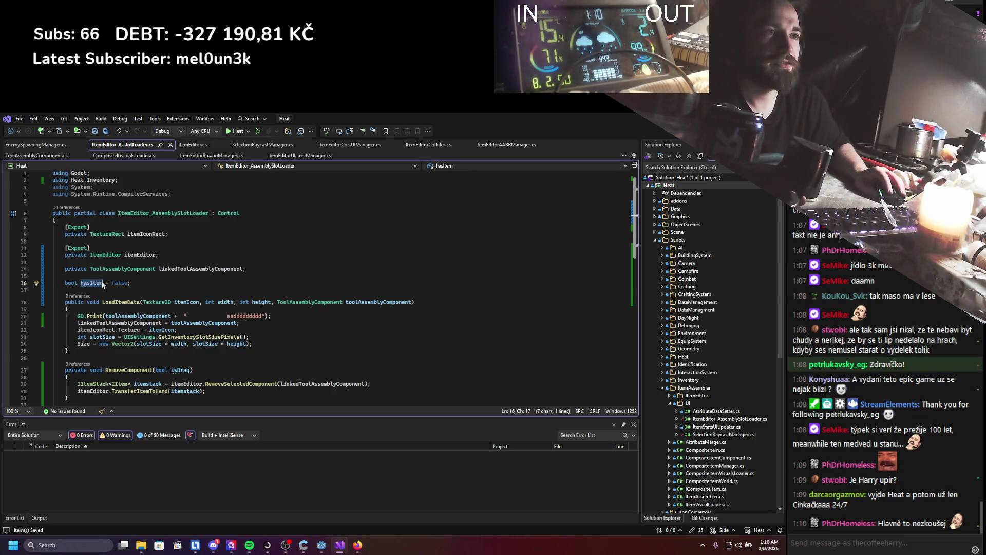
click(261, 334)
key(Return)
text(hasItem = true)
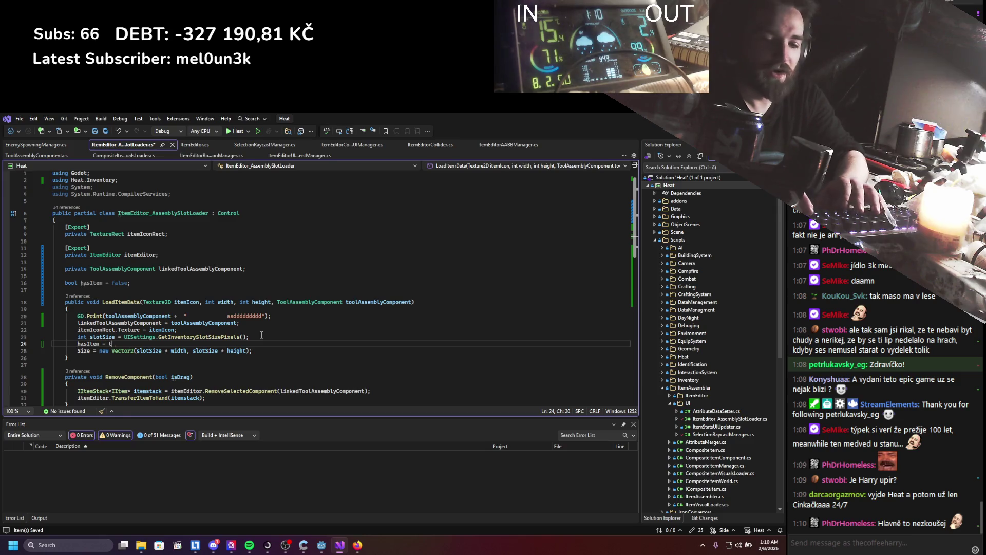
text(;)
Reset 'hasItem = false' at the start of RemoveComponent's body.
scroll(224, 346, down, 2)
click(224, 342)
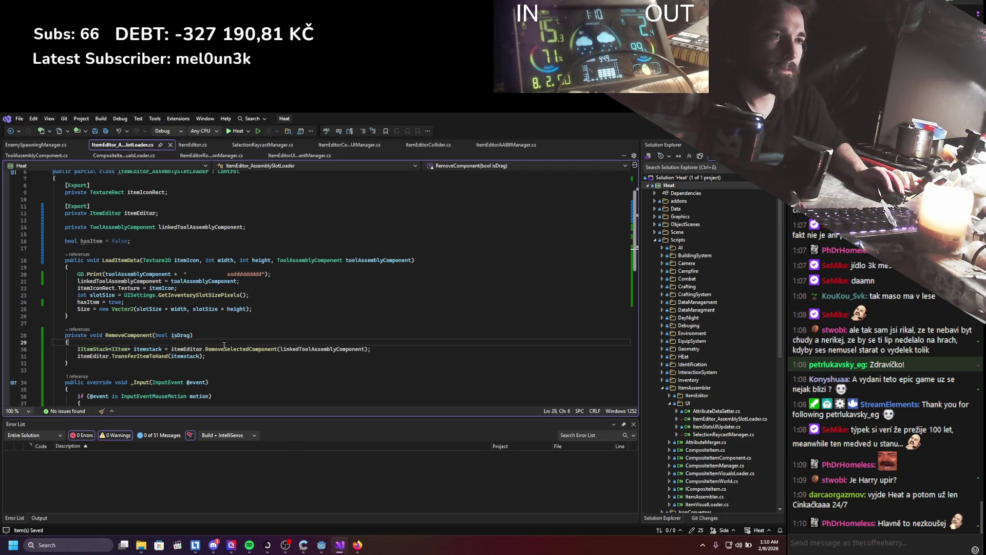
key(Return)
text(hasItem =é false)
key(Return)
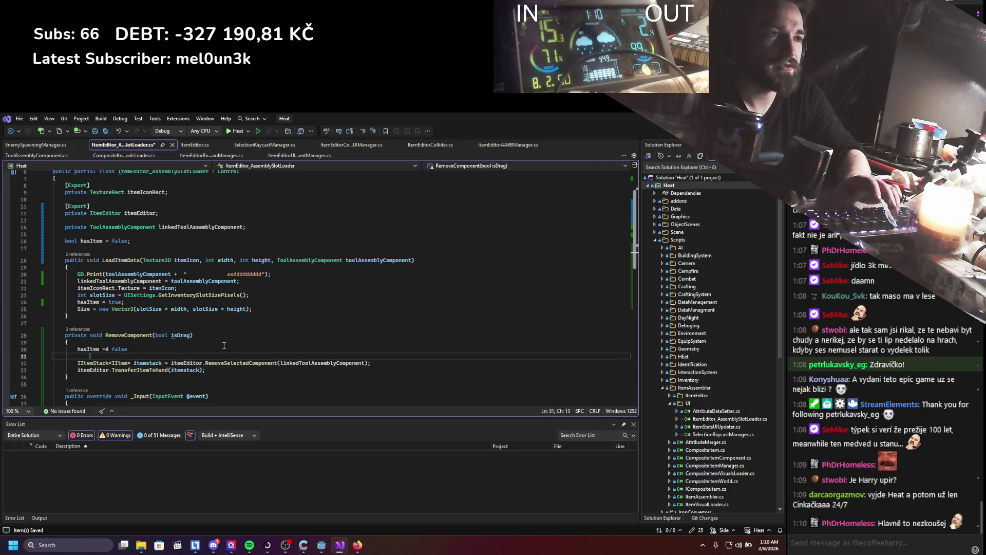
click(111, 350)
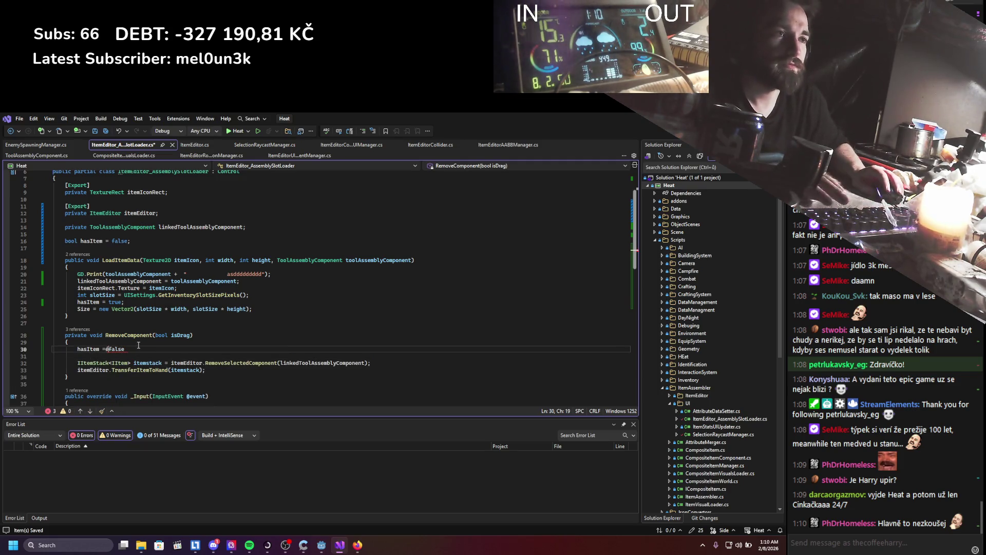
text(;)
Add 'if (!hasItem) return;' at the top of _Input, then build and run the game.
scroll(136, 354, down, 4)
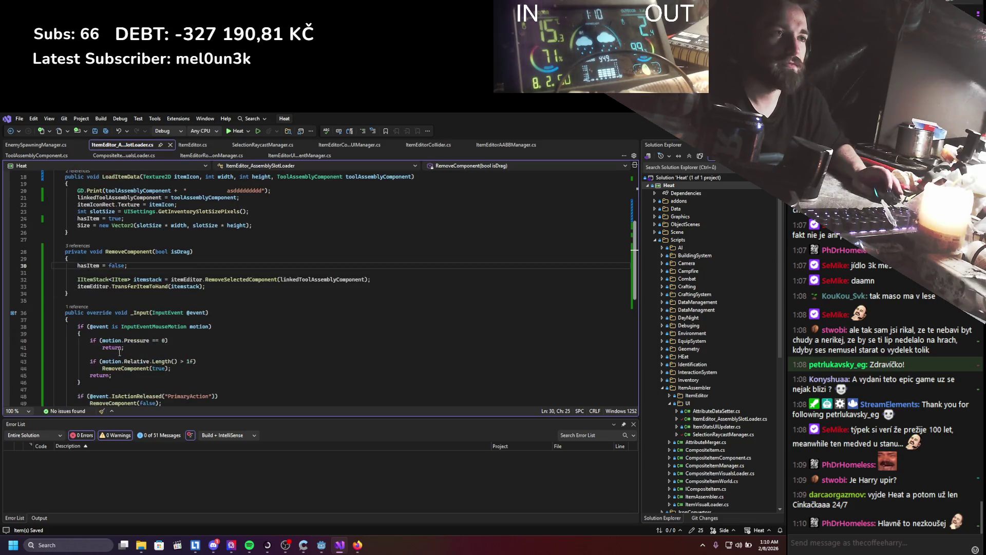
click(110, 320)
key(Return)
key(Return)
key(Up)
text(if)
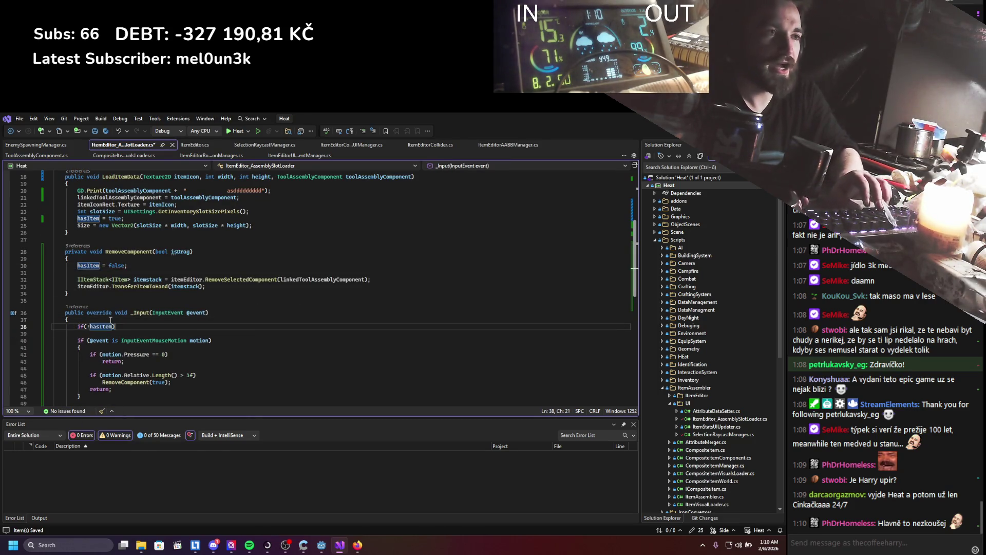
key(Return)
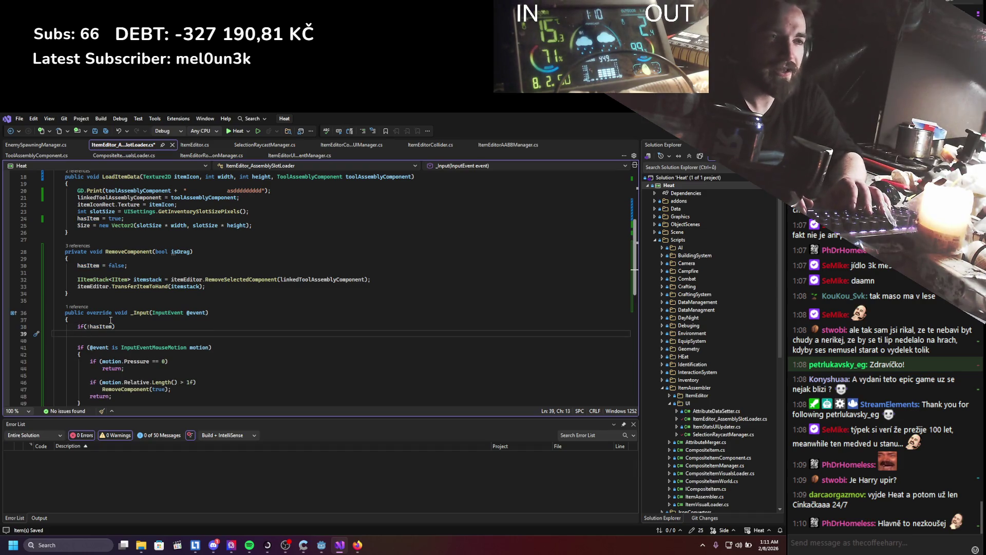
text(return;)
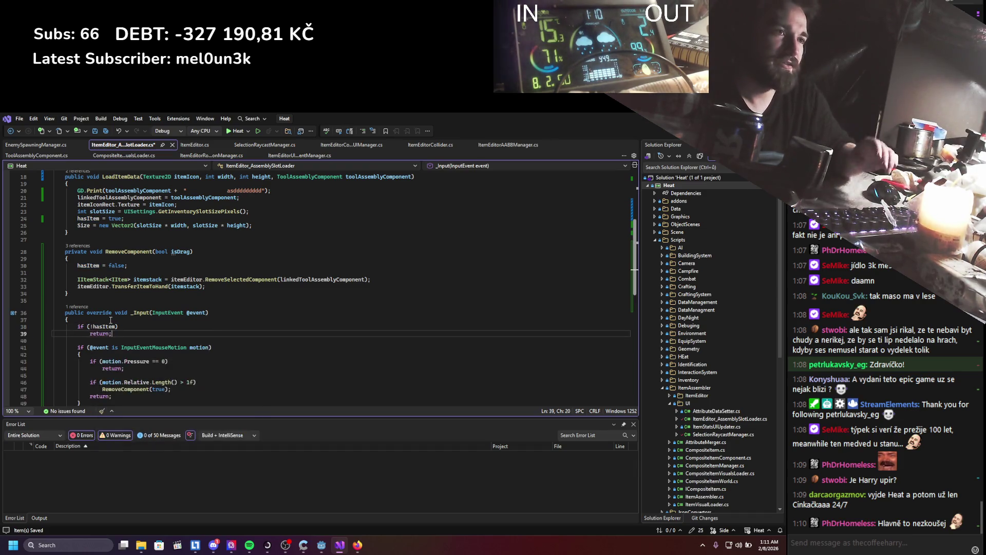
scroll(132, 288, down, 4)
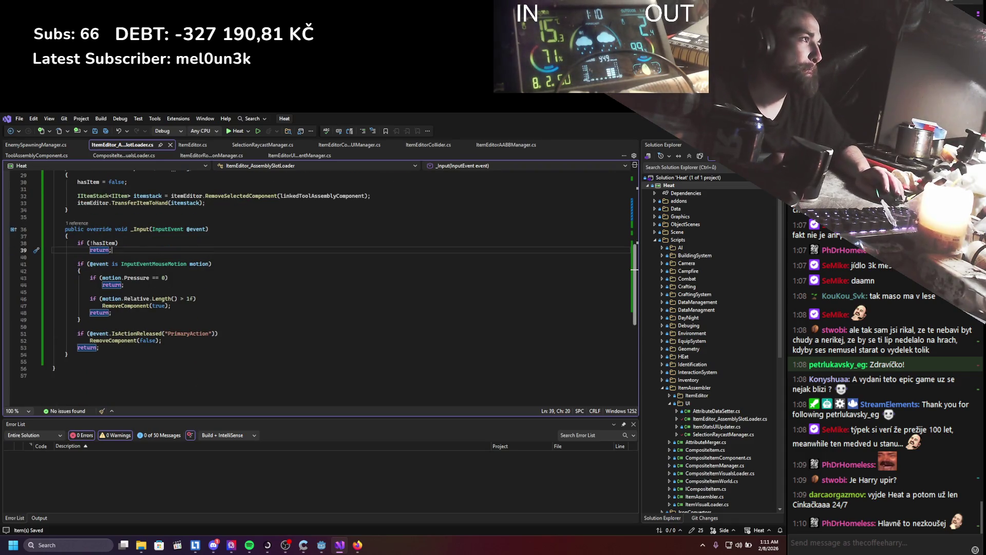
key(alt+Tab)
click(656, 132)
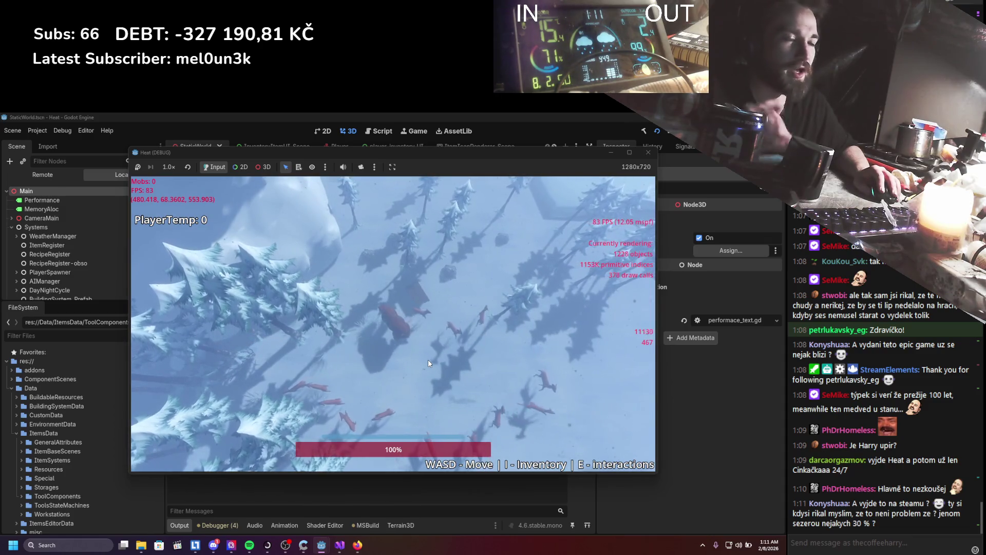
Walk the player across the snow, then send 'heat' in chat and follow its itch.io link.
key(s+d)
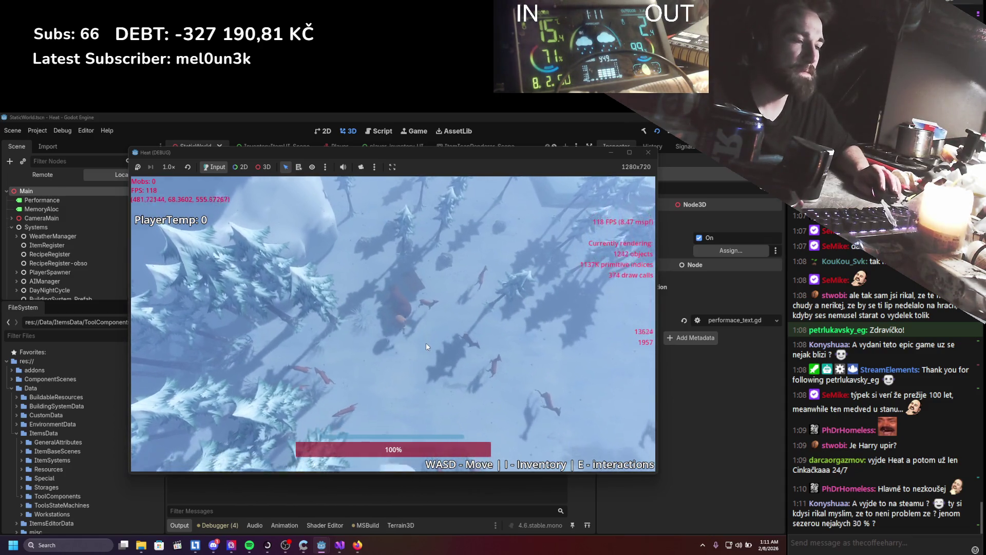
click(901, 547)
text(heat)
key(Return)
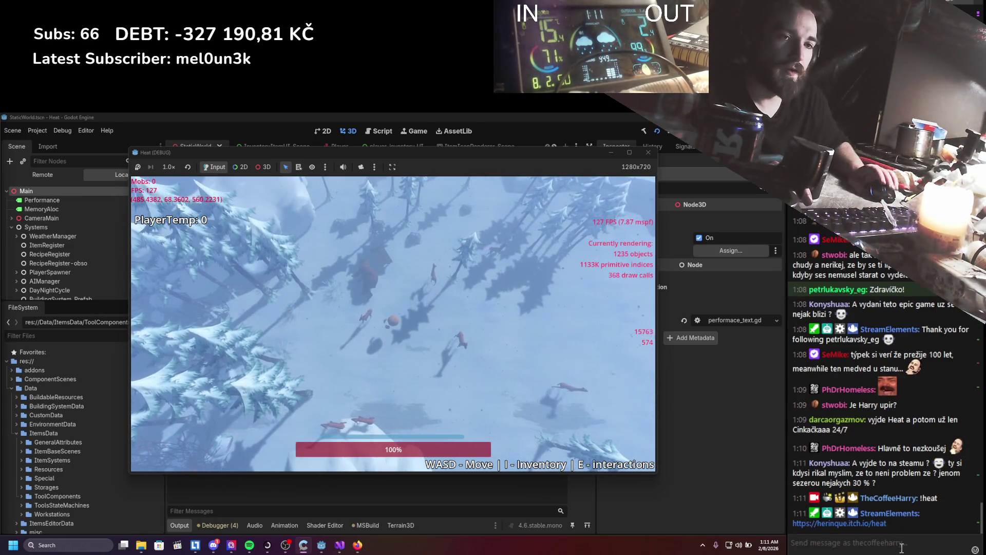
click(867, 524)
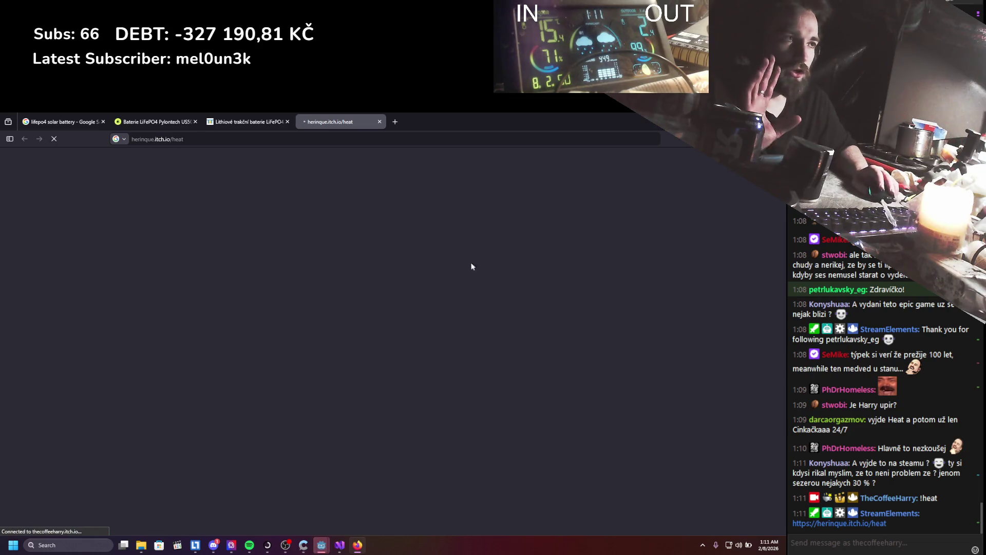
Scroll through the HEAT itch.io page with its $5.00 price, then return to the game.
scroll(359, 267, down, 3)
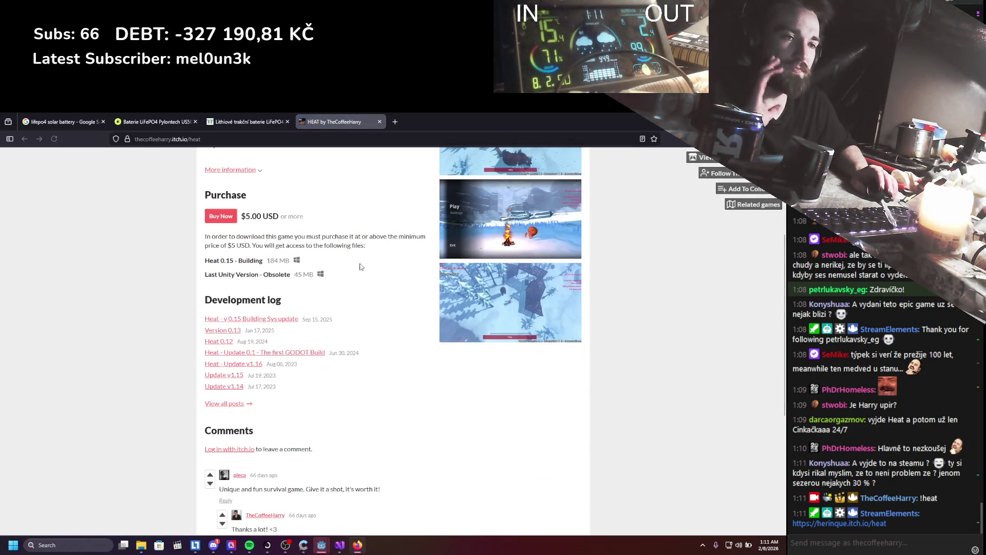
scroll(471, 264, up, 3)
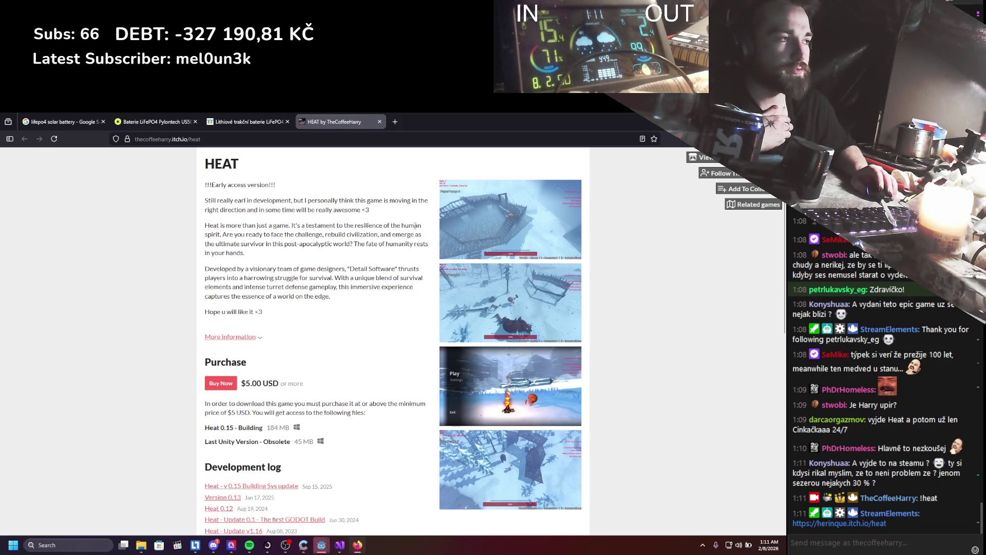
scroll(402, 249, down, 2)
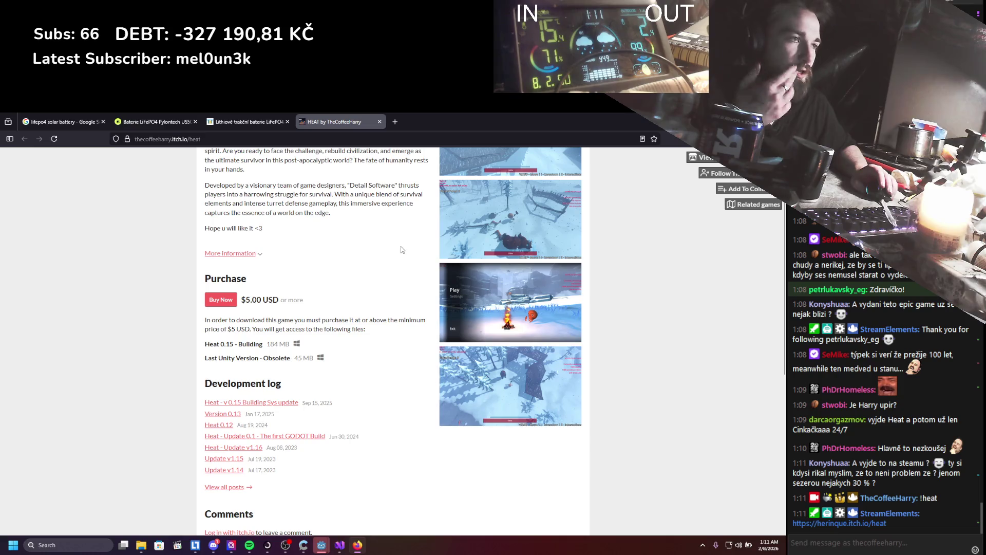
scroll(403, 268, up, 2)
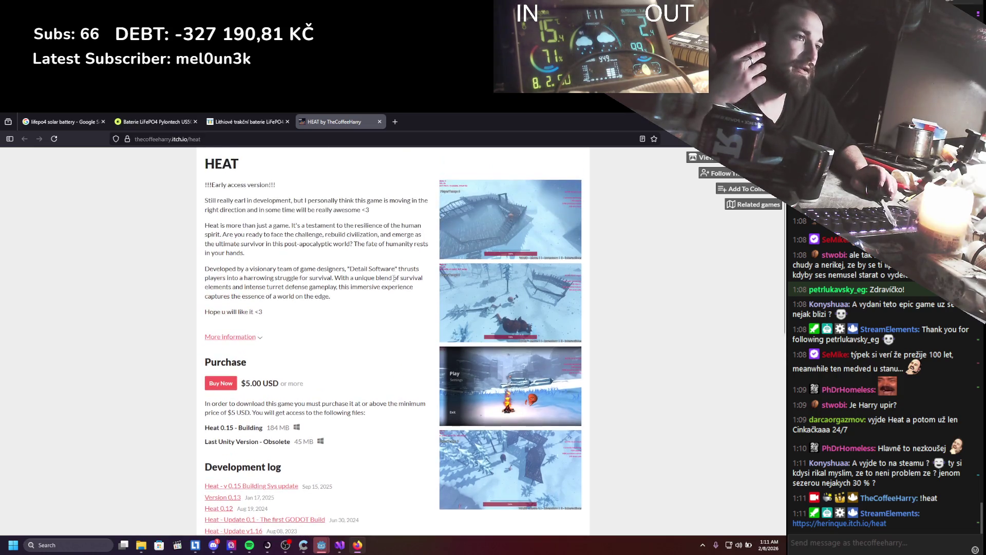
key(alt+Tab)
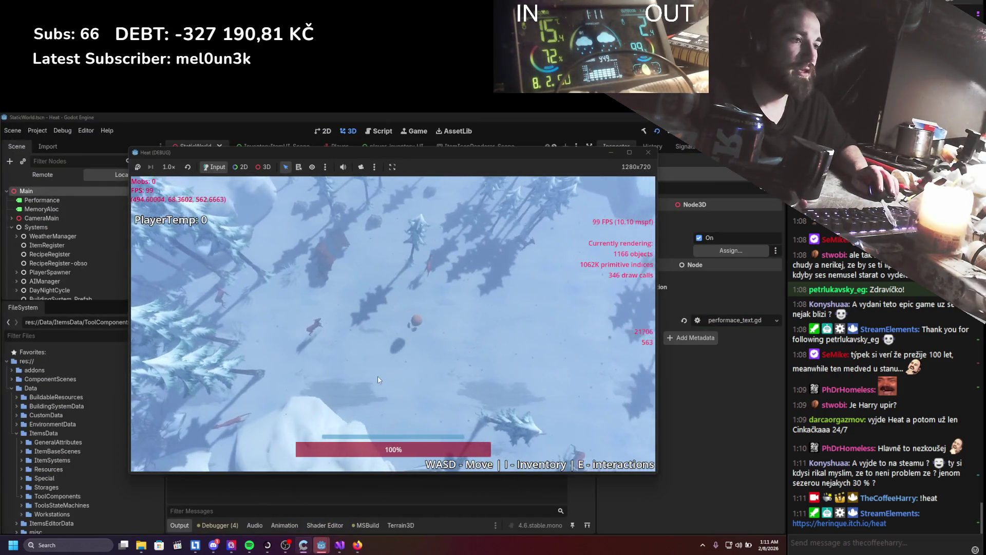
Move the player and open the inventory grid, then switch back to the browser.
key(s)
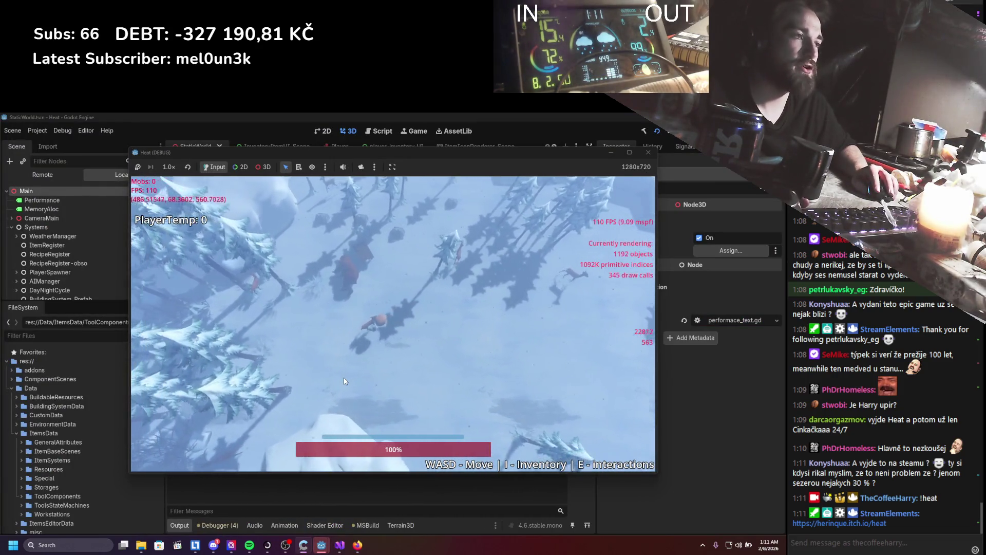
key(i)
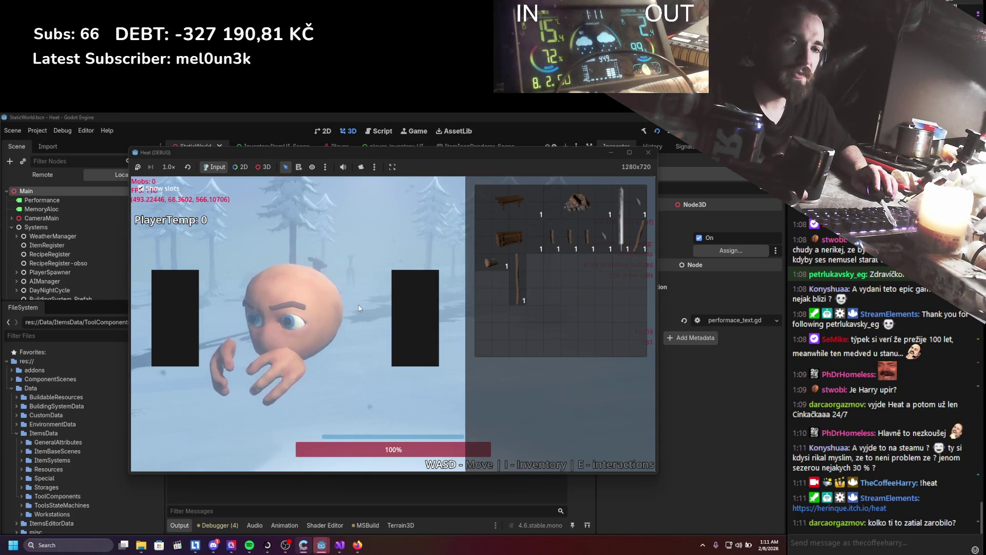
click(357, 543)
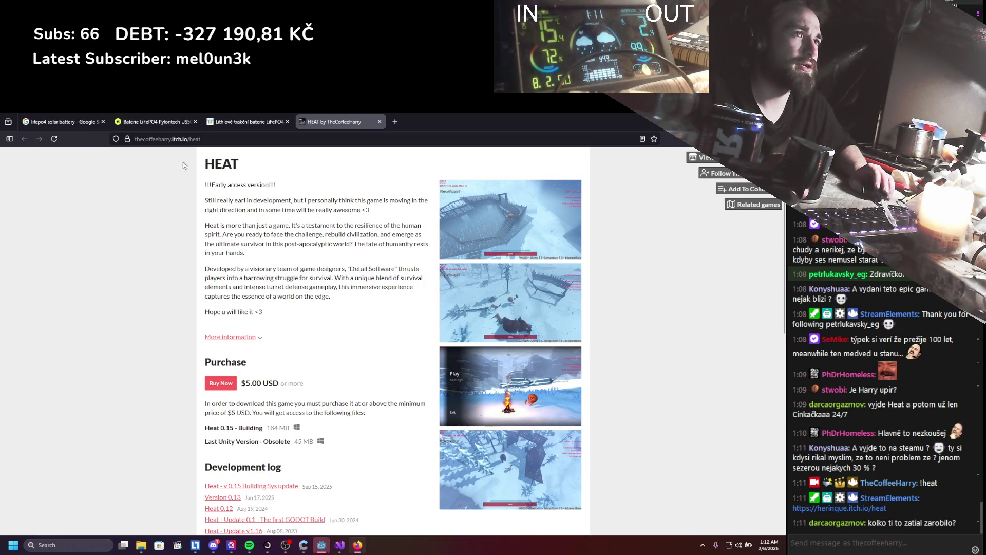
Trim the address to the creator's itch.io site and open the TheCoffeeHarry profile.
click(201, 138)
key(BackSpace)
key(BackSpace)
key(BackSpace)
key(Return)
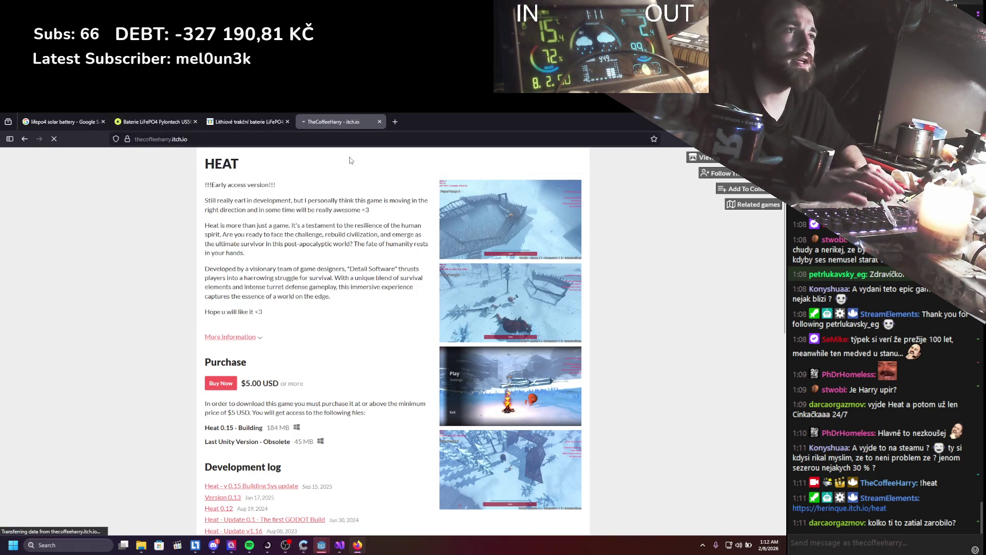
click(238, 195)
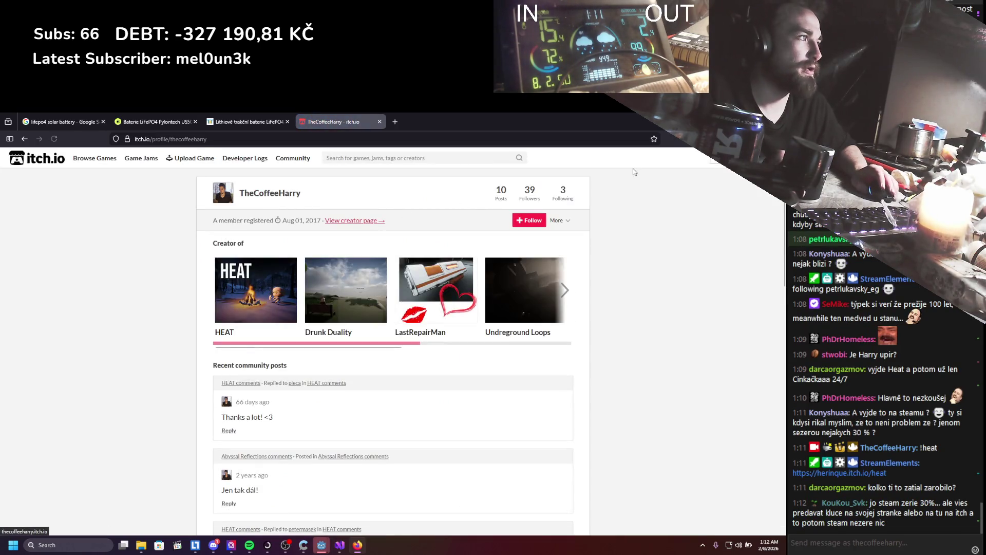
Open the itch.io login page and move it into its own window off-screen.
click(719, 163)
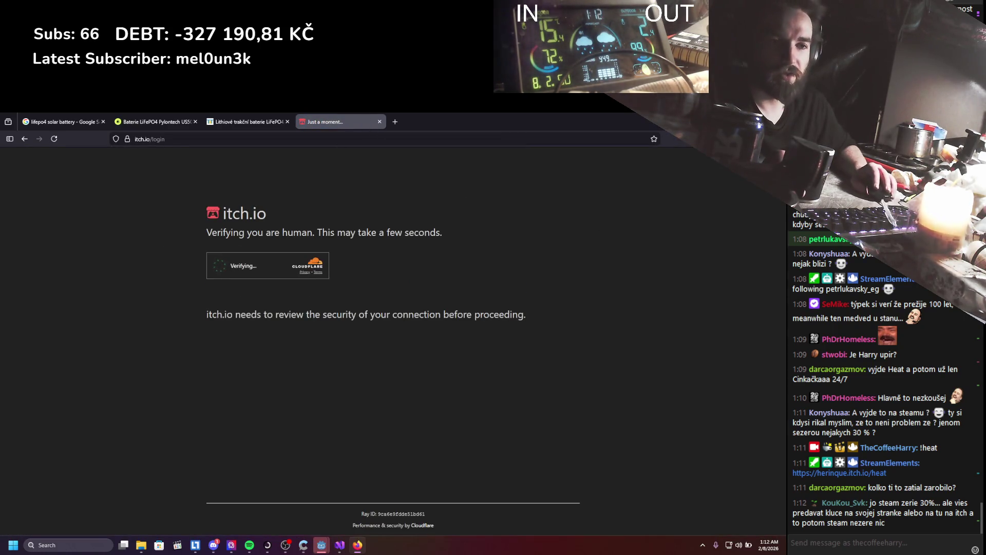
mouse_move(318, 122)
mouse_down()
mouse_move(313, 145)
mouse_move(174, 232)
mouse_up()
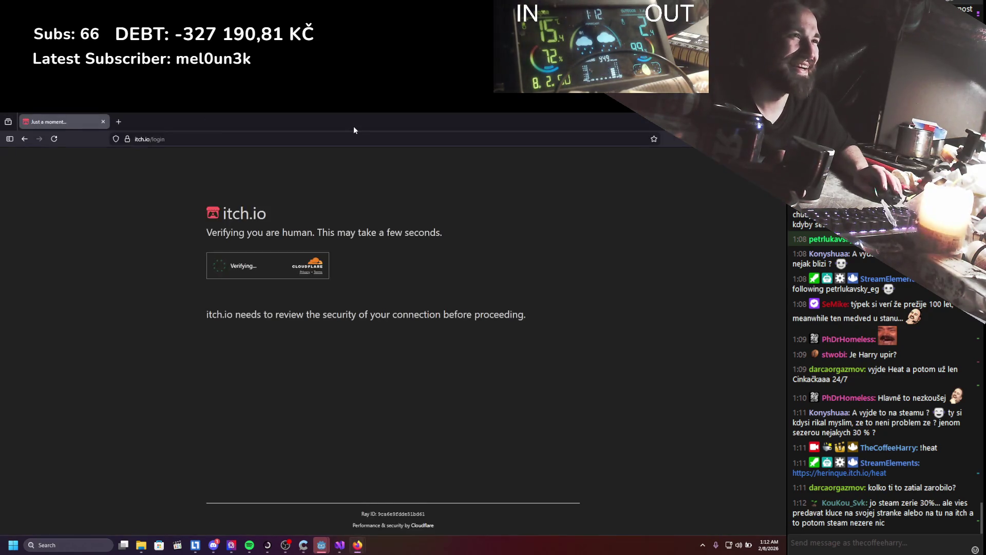
drag(353, 129, 0, 113)
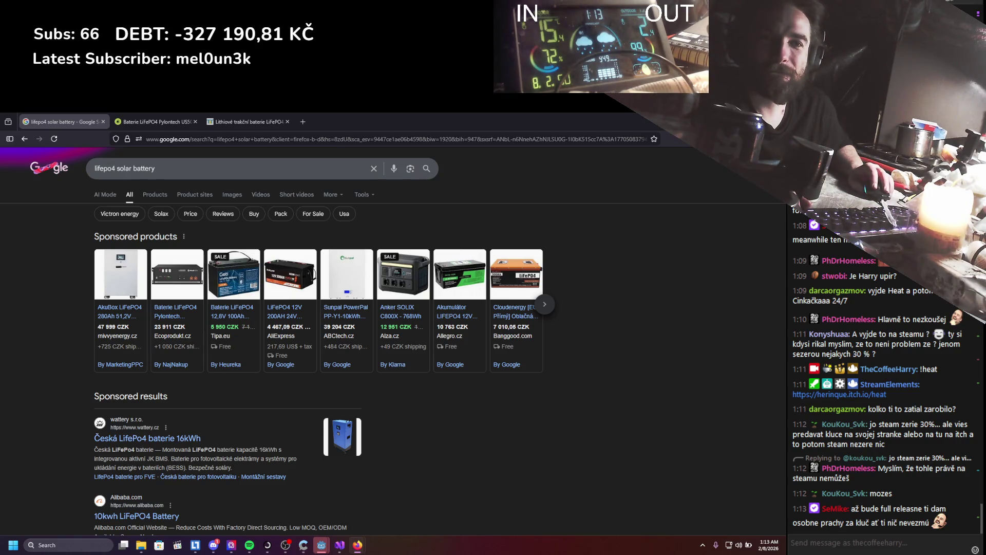
mouse_move(388, 158)
mouse_down()
mouse_move(393, 115)
mouse_move(396, 187)
mouse_up()
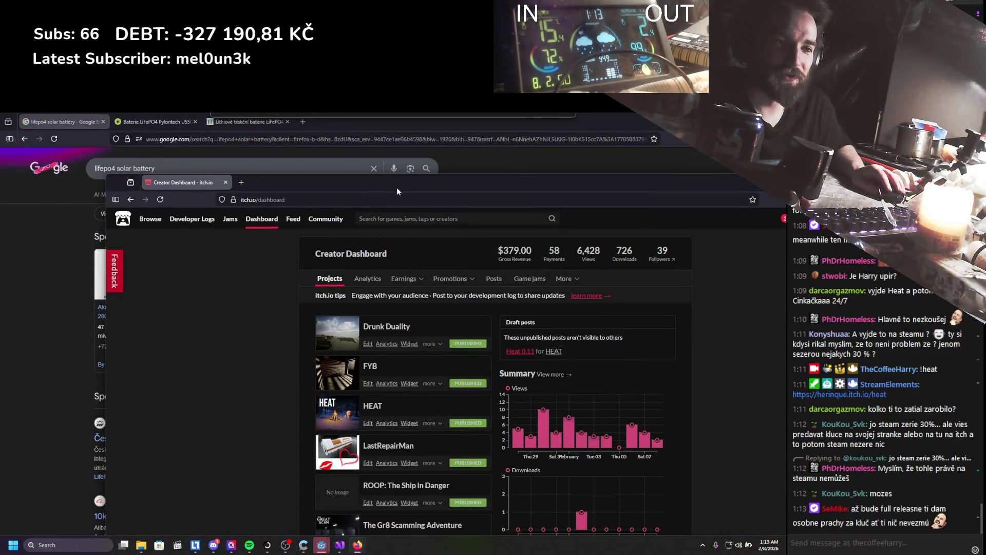
mouse_move(717, 190)
mouse_down()
mouse_move(642, 165)
mouse_move(620, 136)
mouse_up()
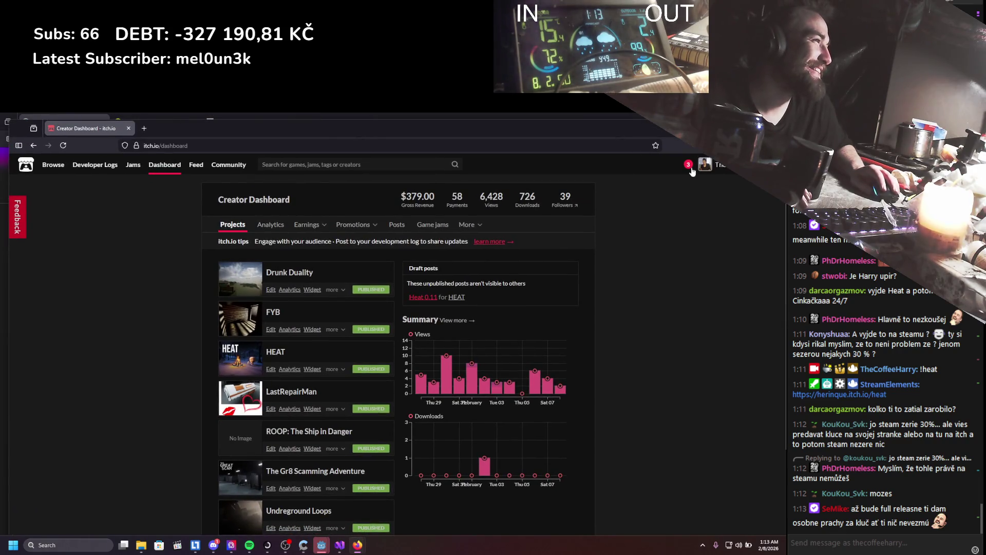
click(688, 164)
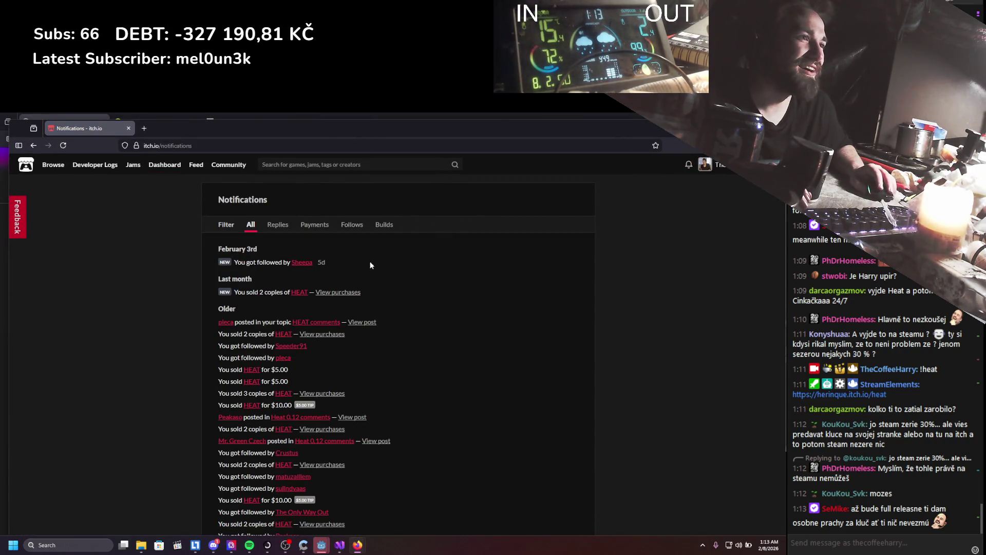
mouse_move(376, 293)
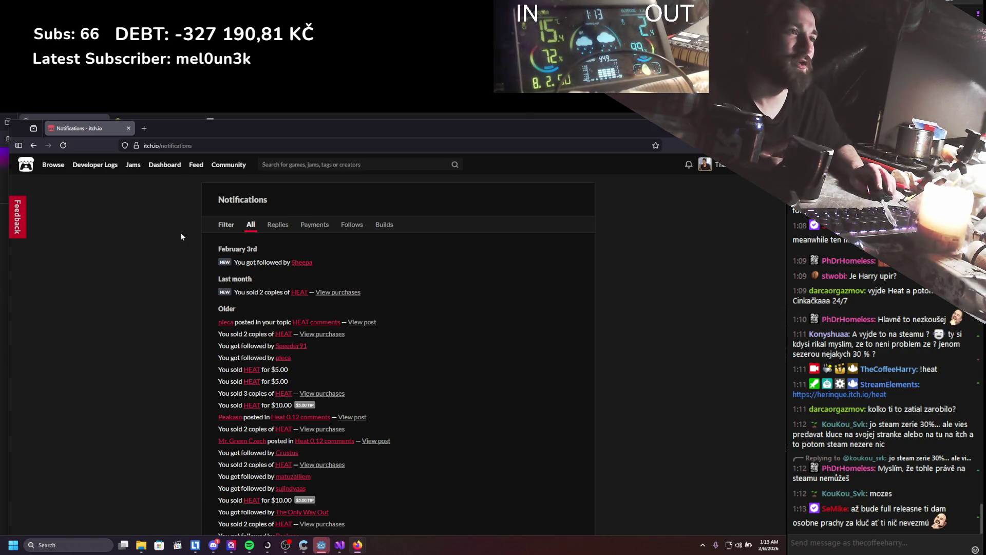
click(32, 145)
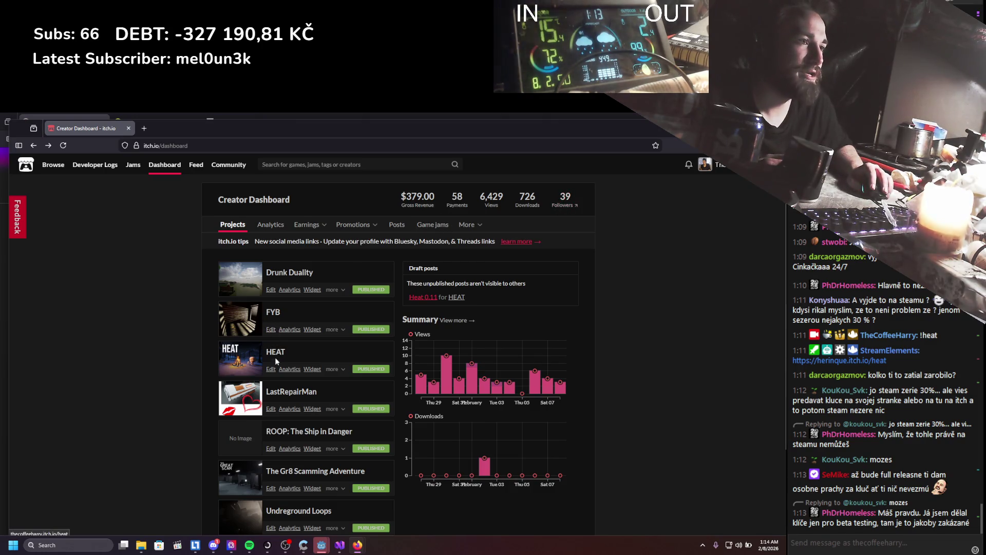
click(282, 369)
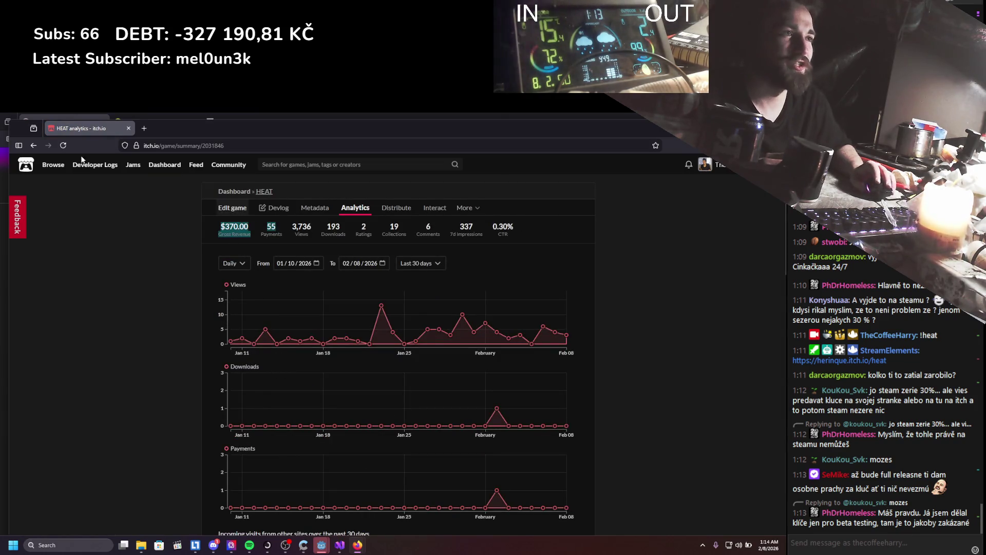
click(143, 128)
text(370)
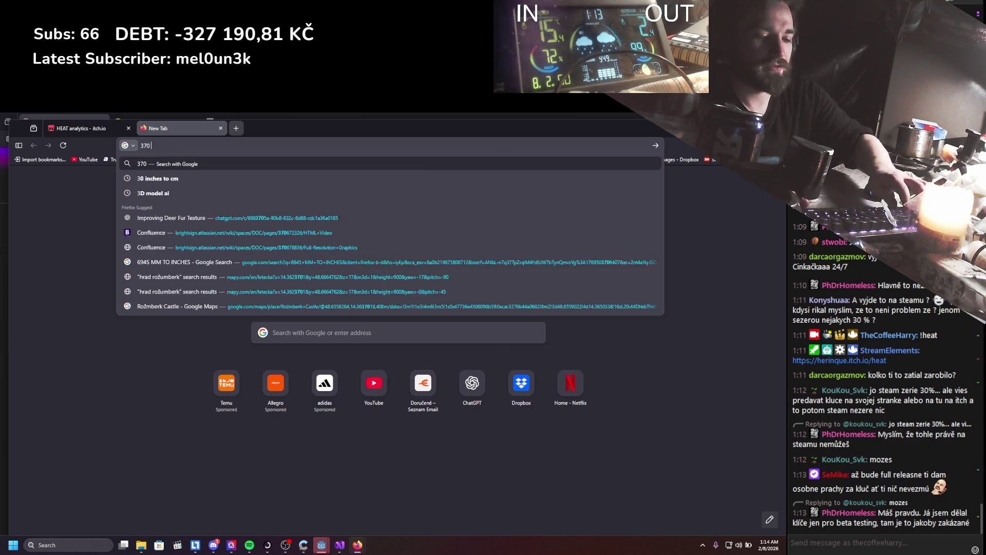
text( dolars to czk)
key(Return)
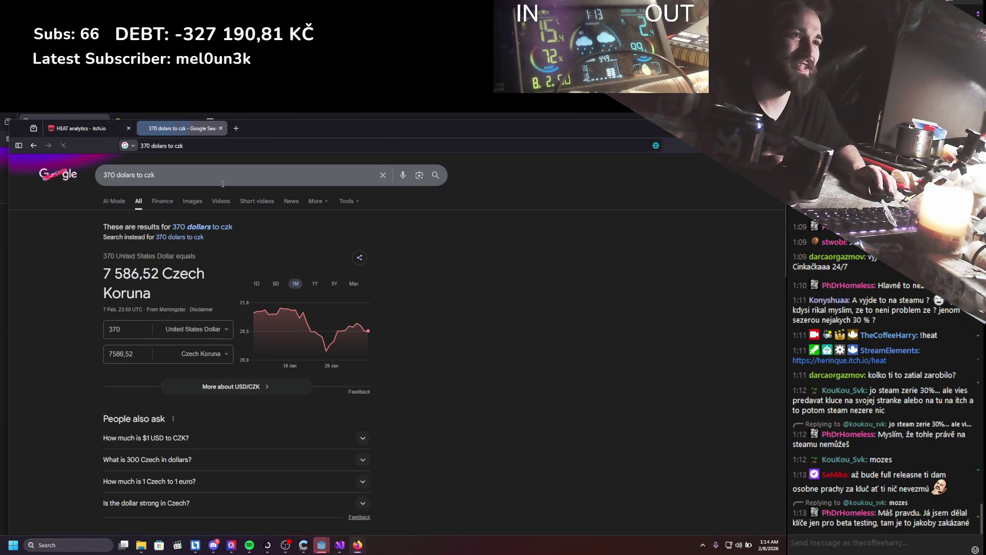
click(220, 128)
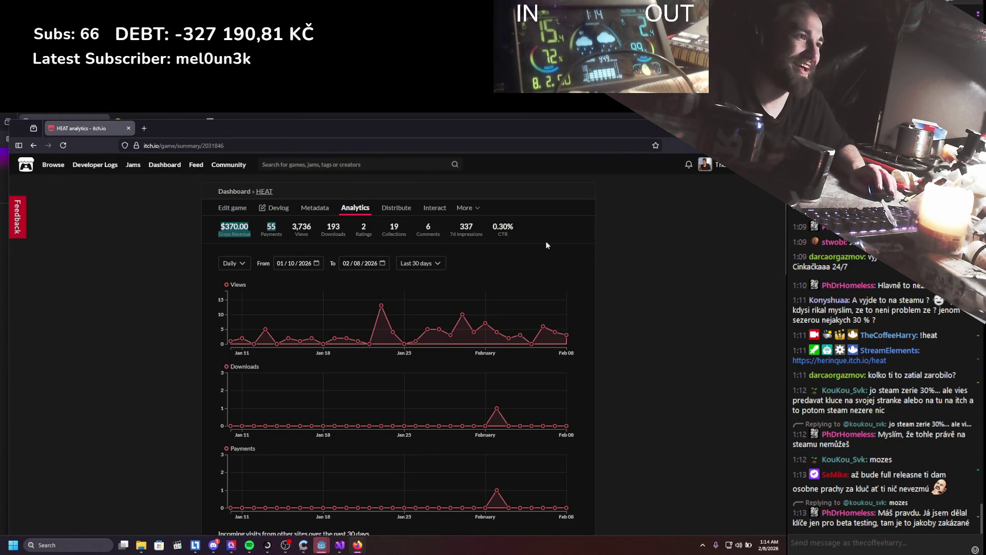
scroll(592, 246, down, 3)
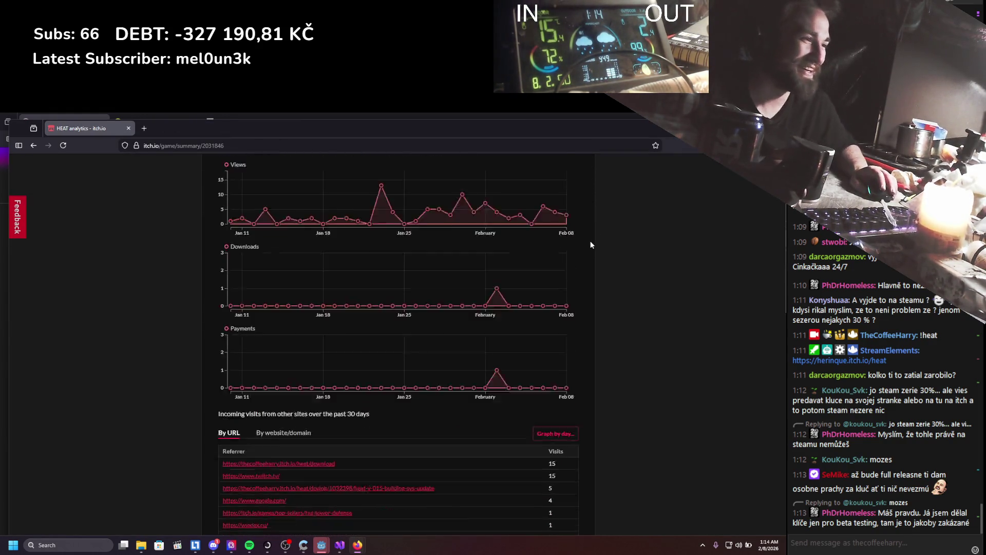
scroll(591, 245, down, 3)
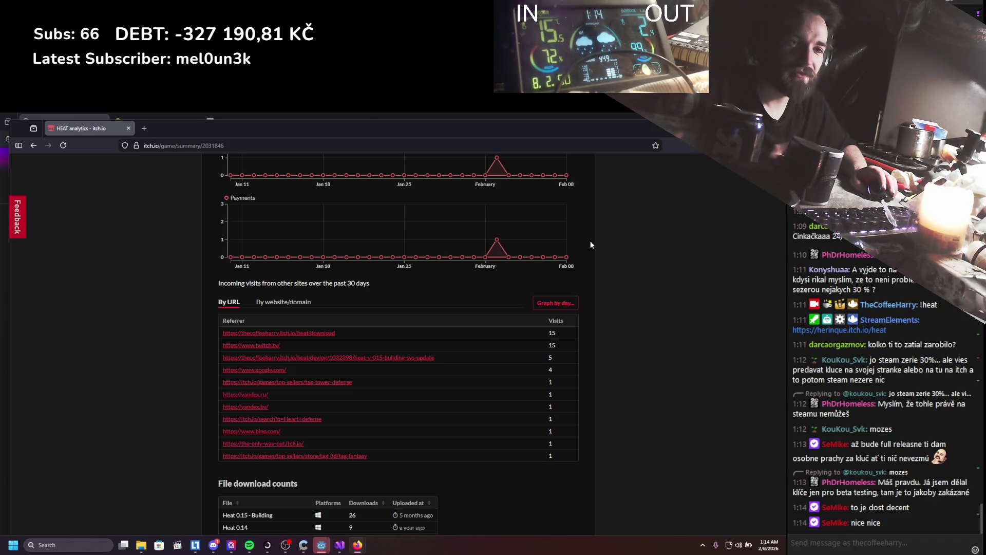
scroll(590, 245, up, 5)
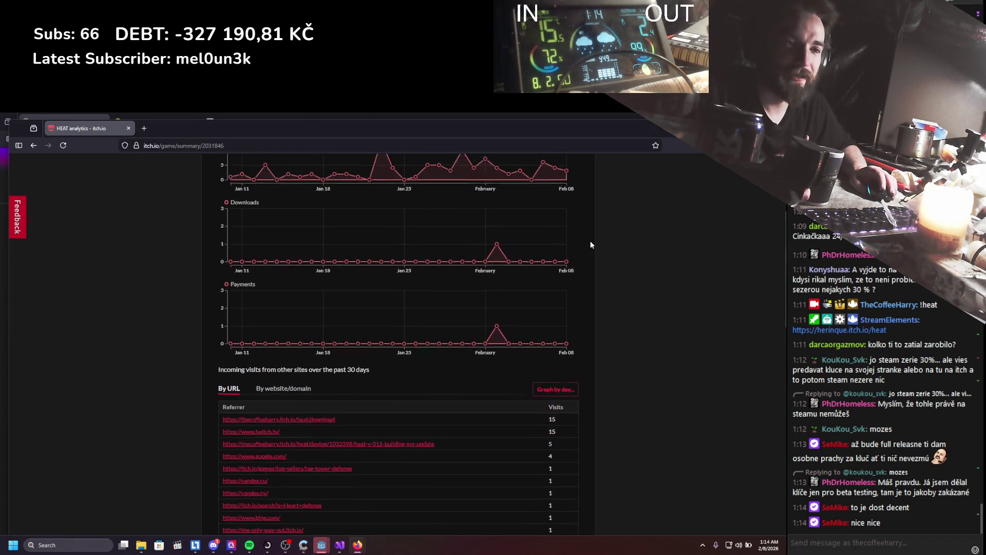
scroll(591, 245, up, 1)
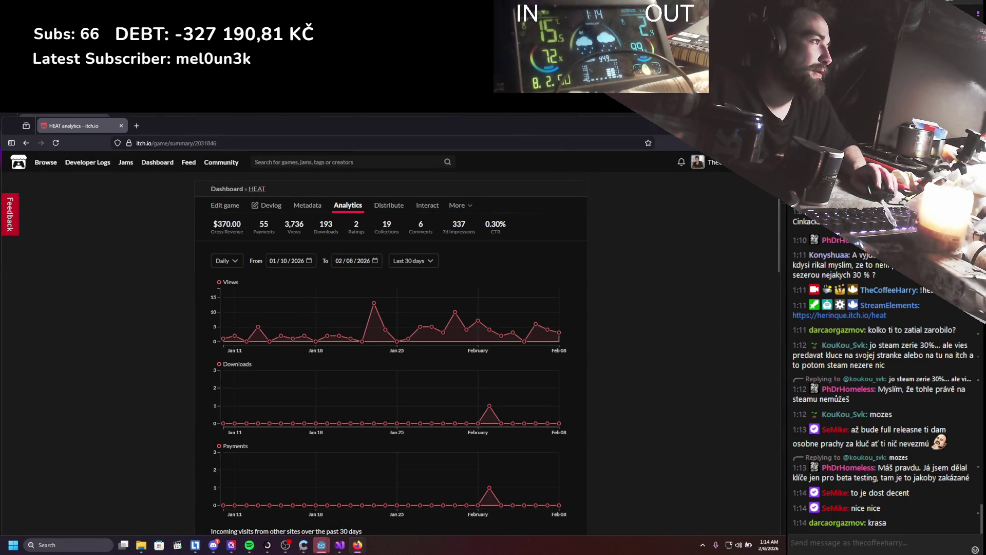
click(523, 118)
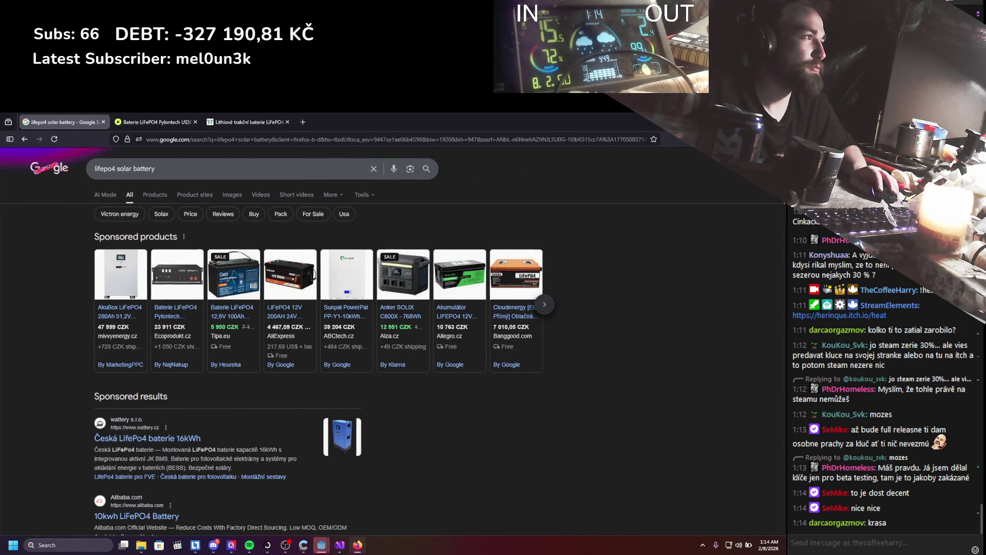
In the running game, reopen the inventory and attach the stick to the log in the item editor.
key(alt+Tab)
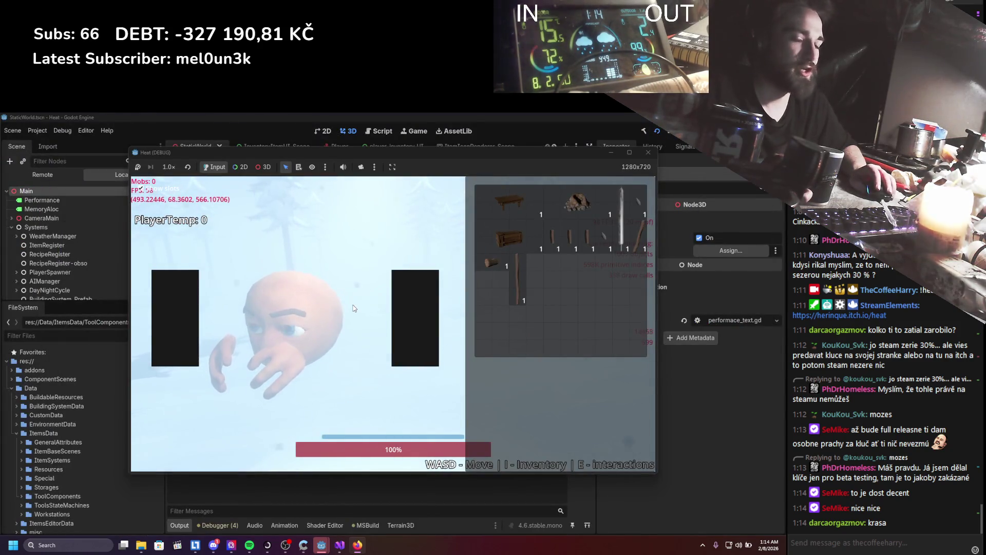
key(i)
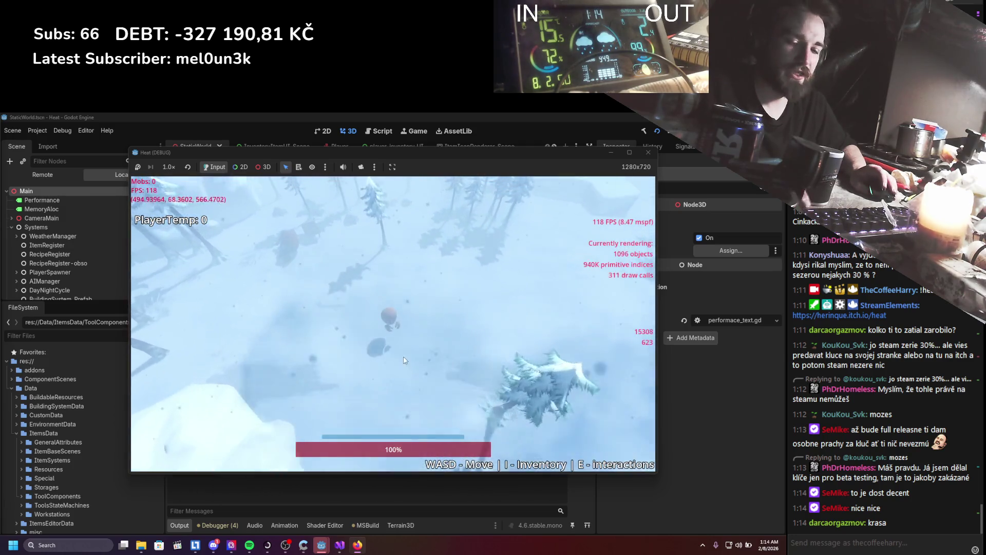
key(i)
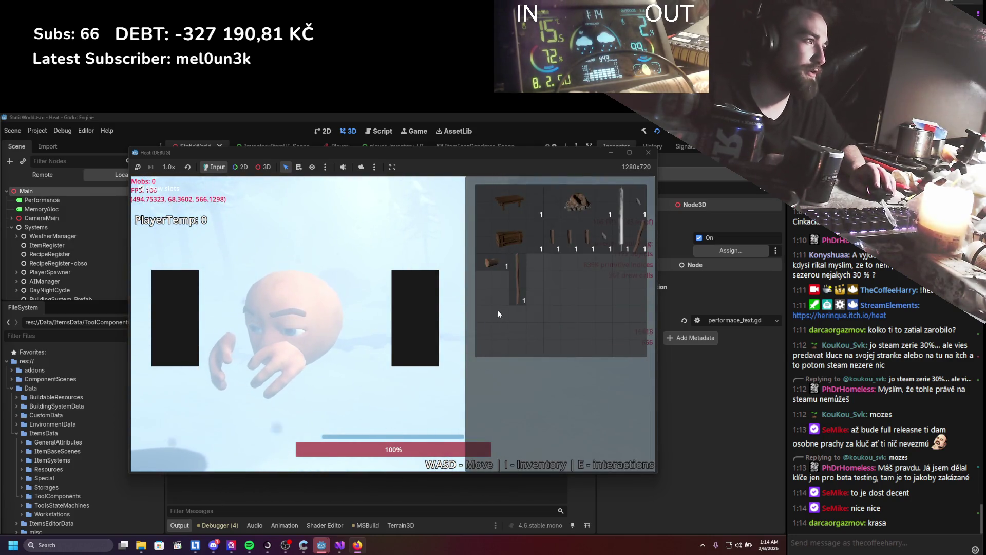
right_click(486, 264)
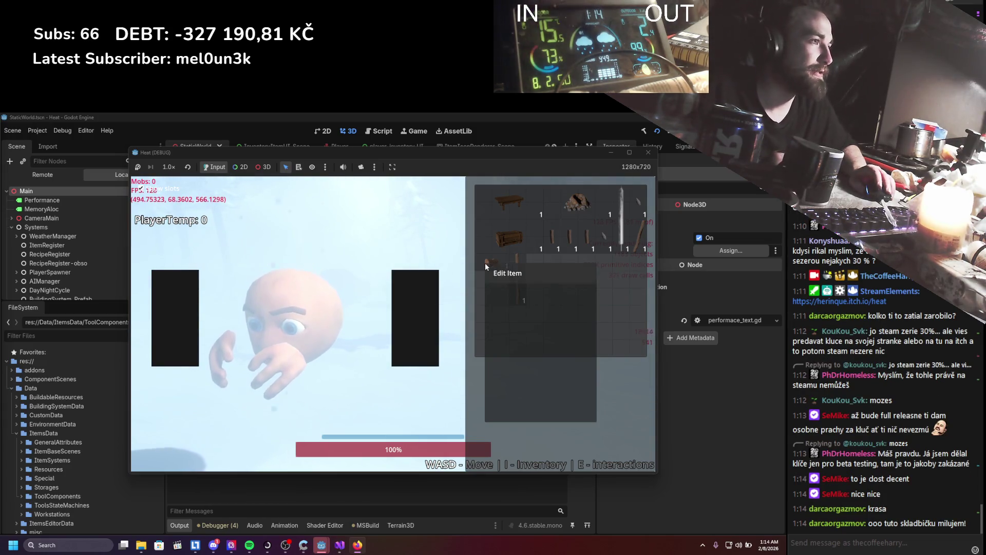
click(501, 278)
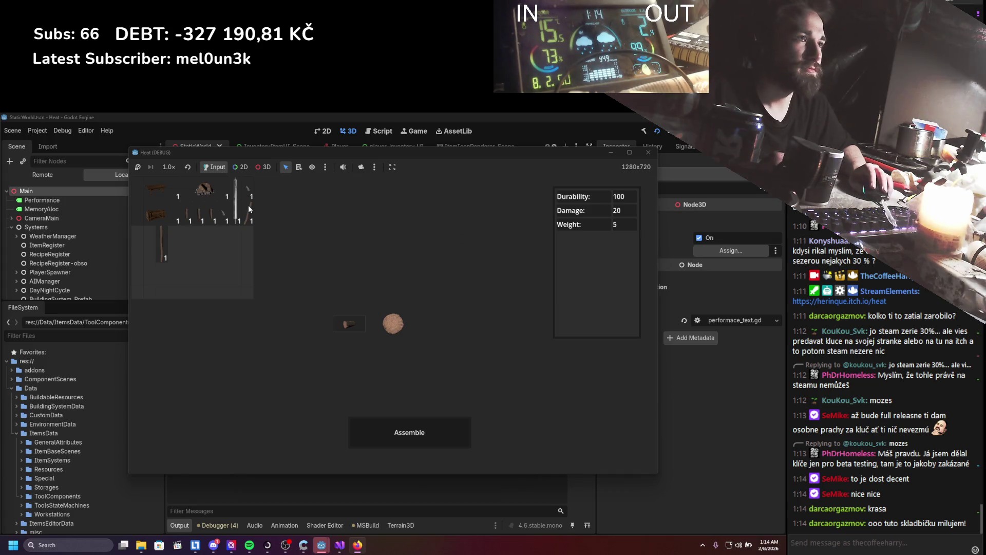
click(351, 354)
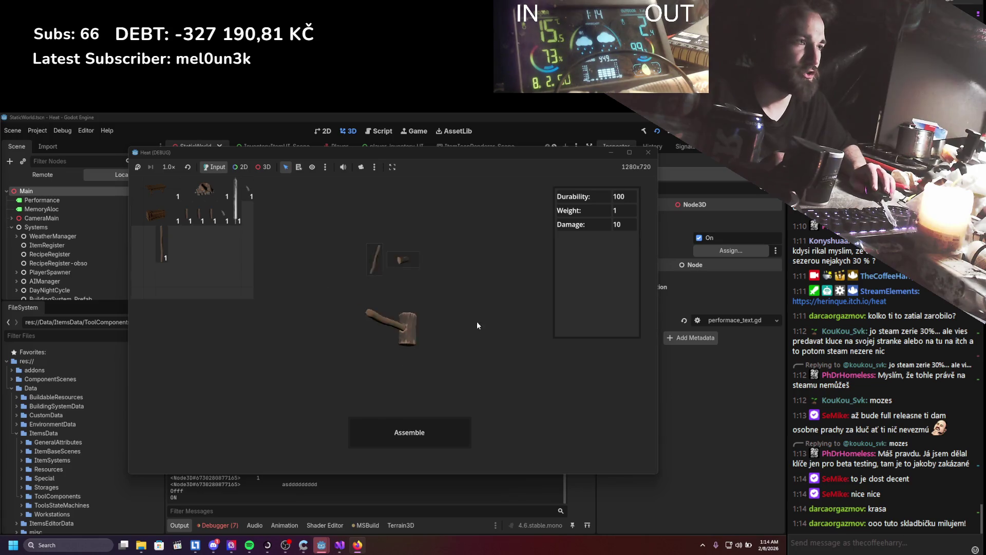
Stop the run and jump from the Debugger Errors list to the RemoveComponent error's source.
click(649, 152)
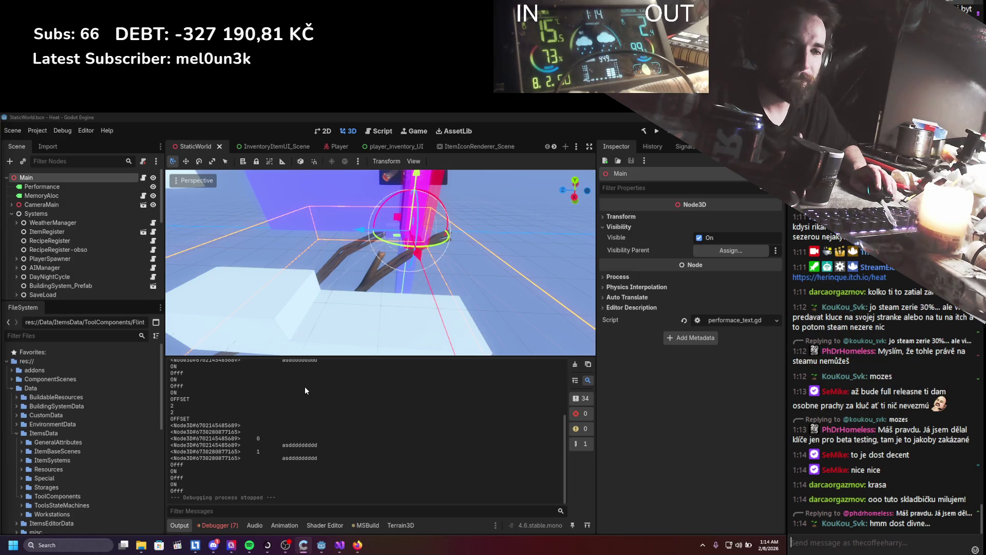
click(249, 544)
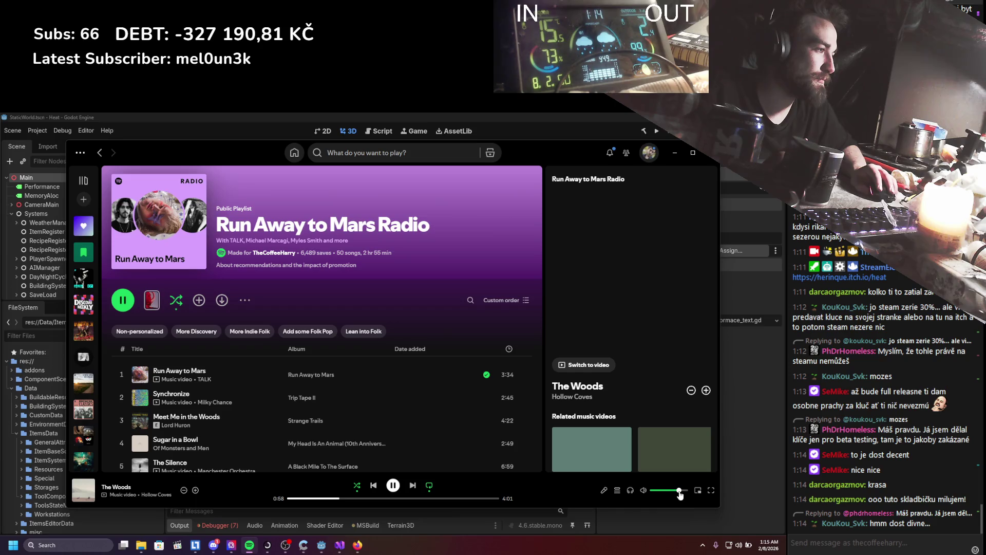
click(677, 153)
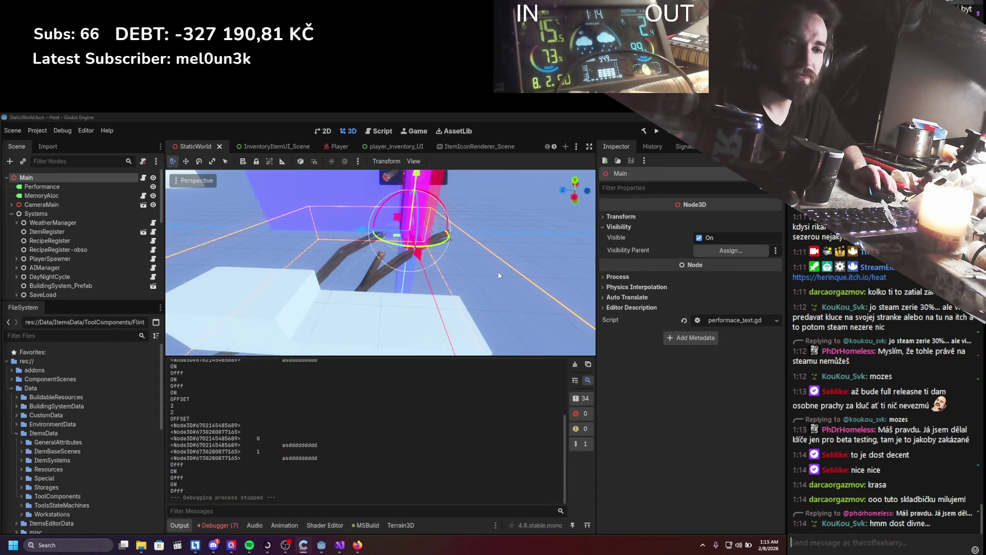
click(223, 526)
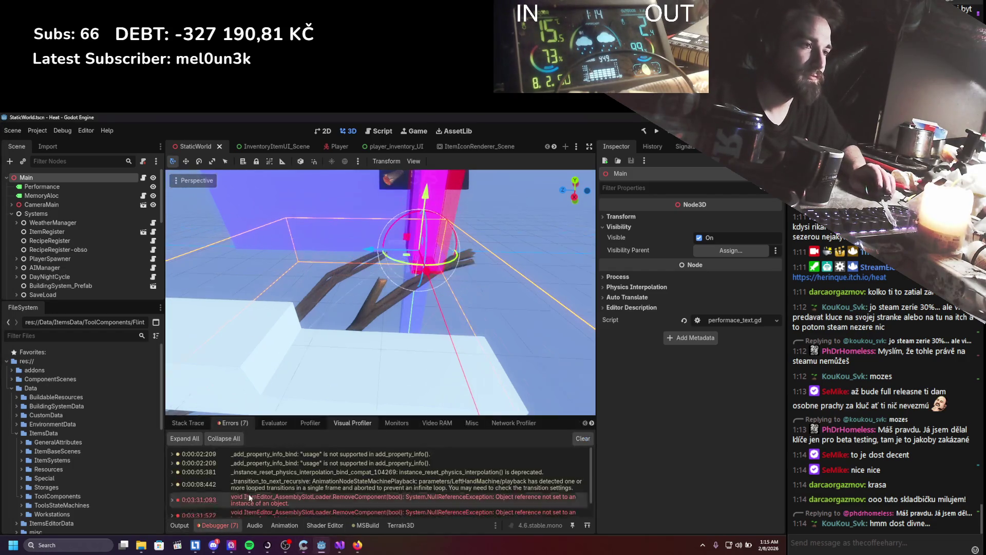
scroll(263, 480, down, 1)
double_click(263, 480)
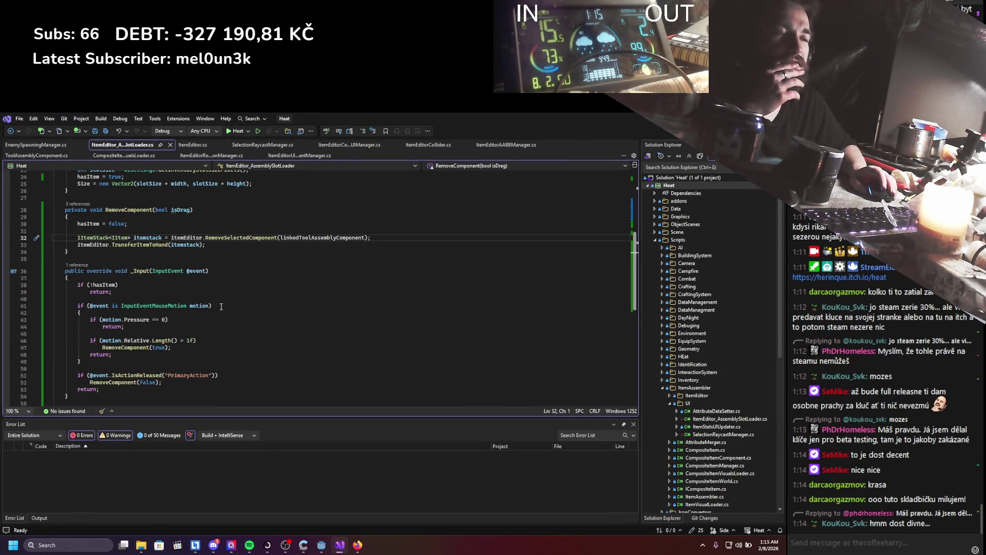
Review RemoveComponent in ItemEditor_AssemblySlotLoader.cs, highlighting its uses, then return to Godot.
scroll(222, 306, up, 3)
click(133, 272)
scroll(235, 327, down, 3)
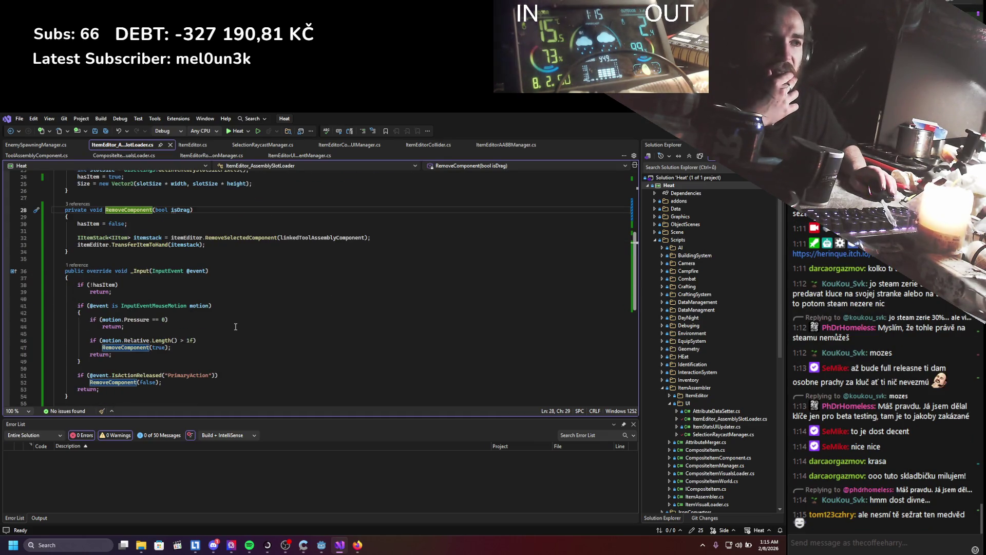
scroll(235, 327, up, 5)
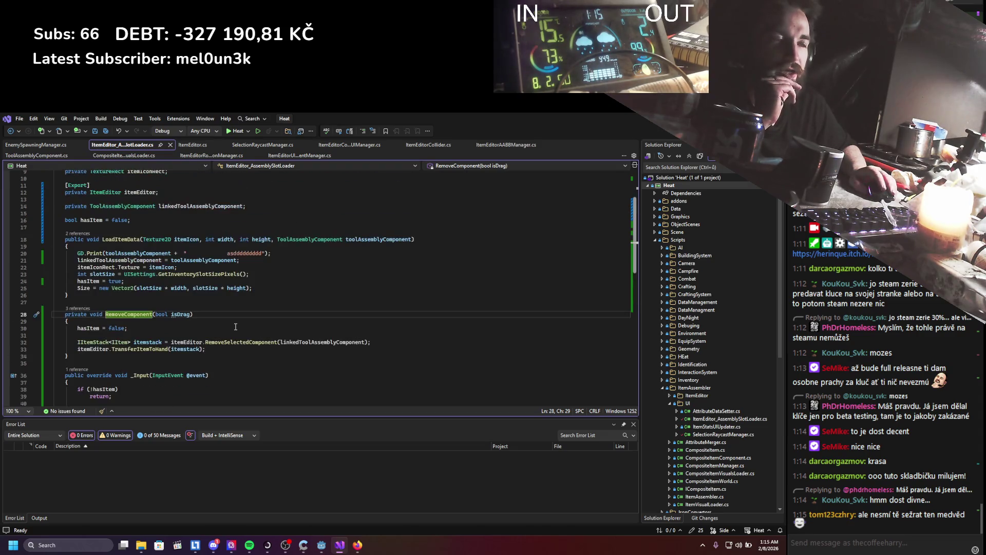
scroll(235, 327, down, 1)
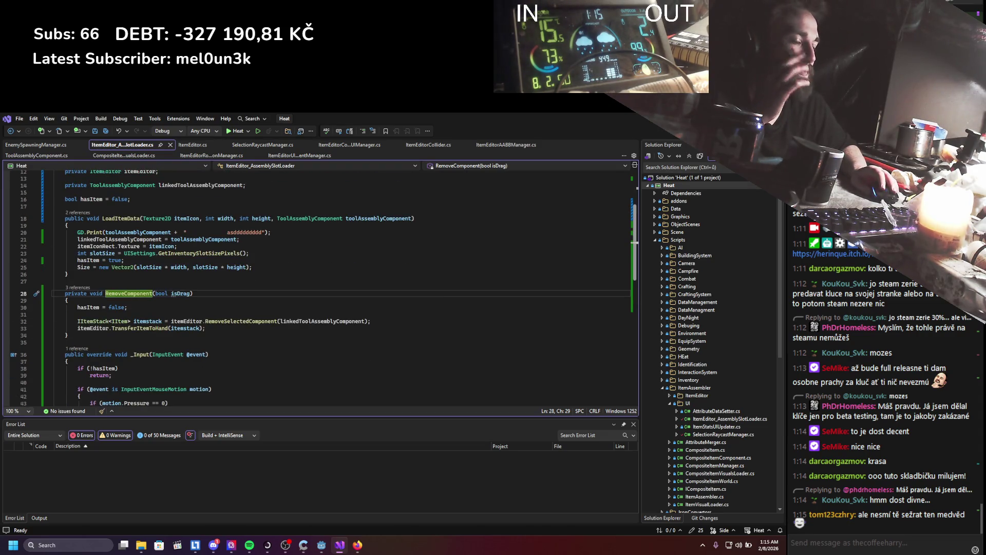
key(alt+Tab)
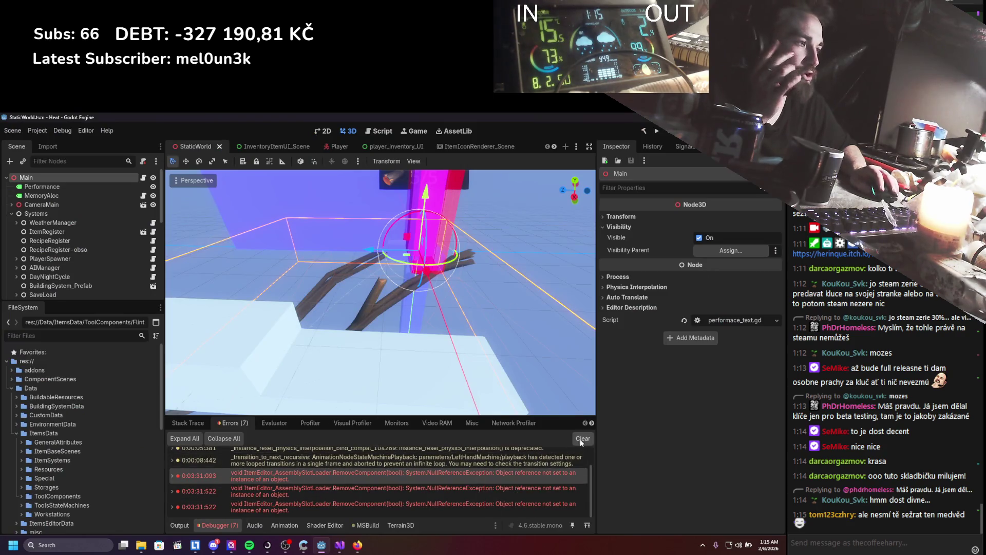
Clear the errors, launch the game with F5, and open the log in the item editor.
click(581, 439)
key(F5)
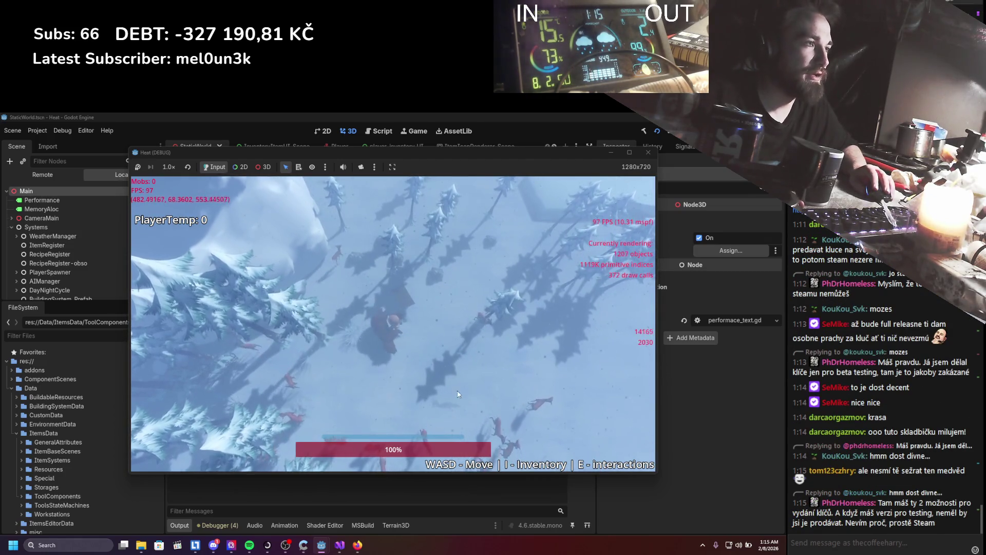
key(s)
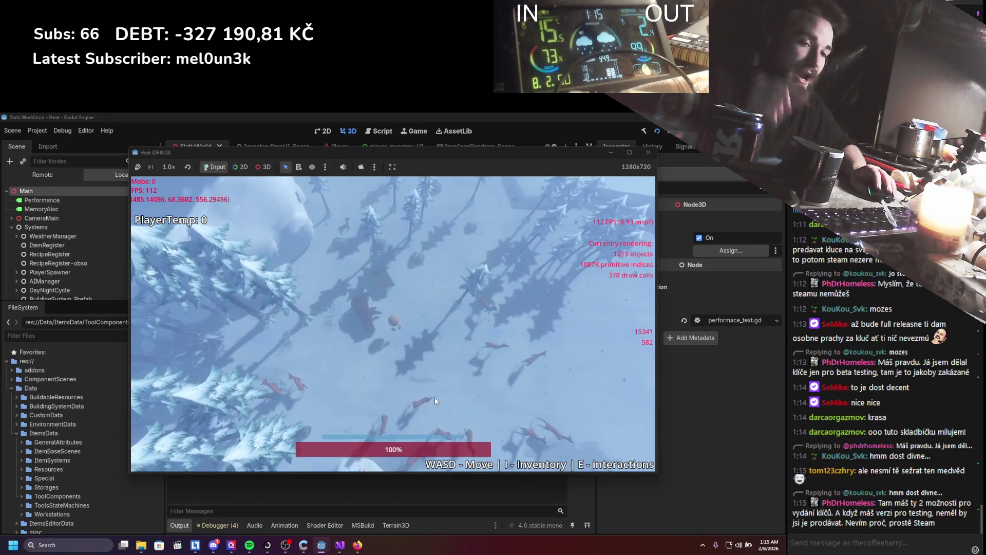
key(i)
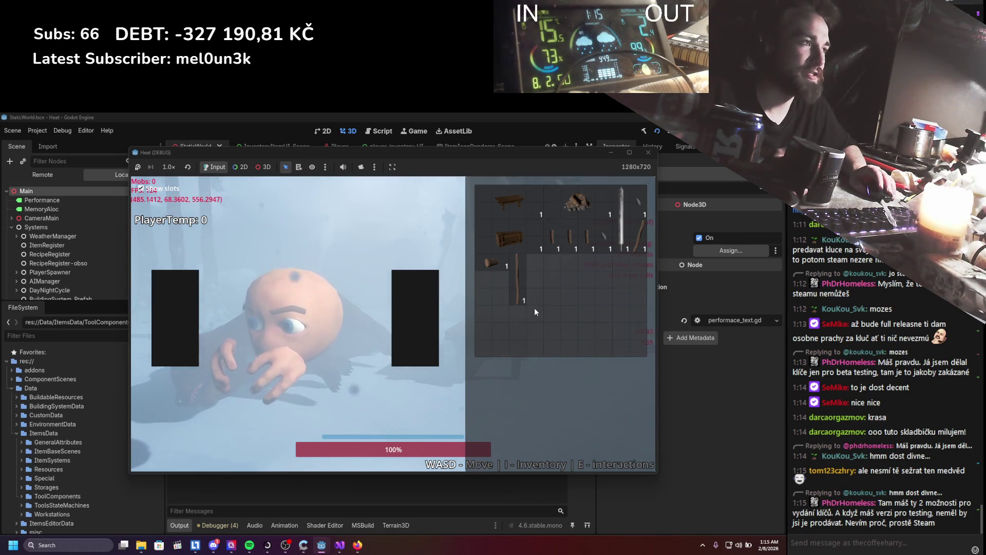
right_click(489, 261)
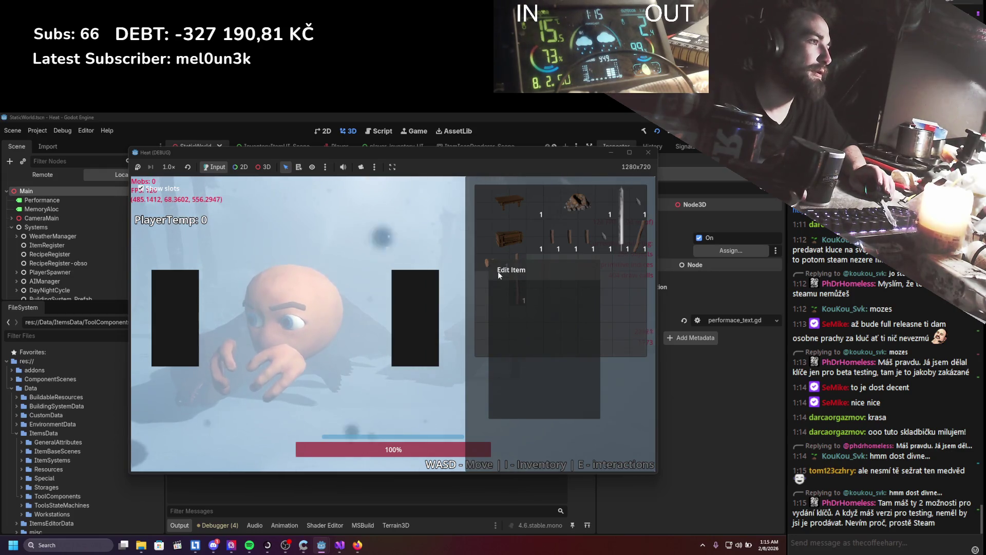
click(497, 275)
Take the log and the small part out of the assembly and place them back.
click(349, 324)
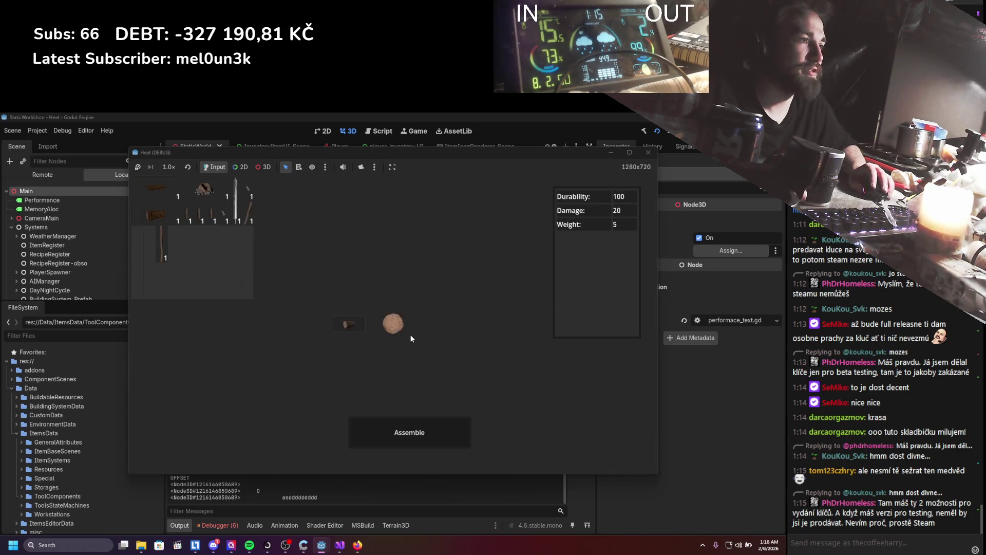
click(399, 331)
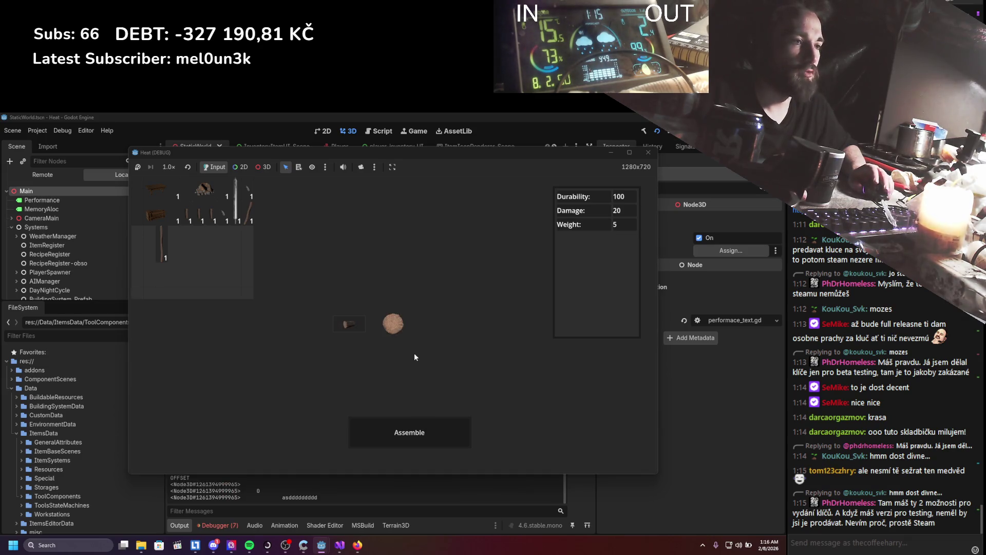
click(402, 336)
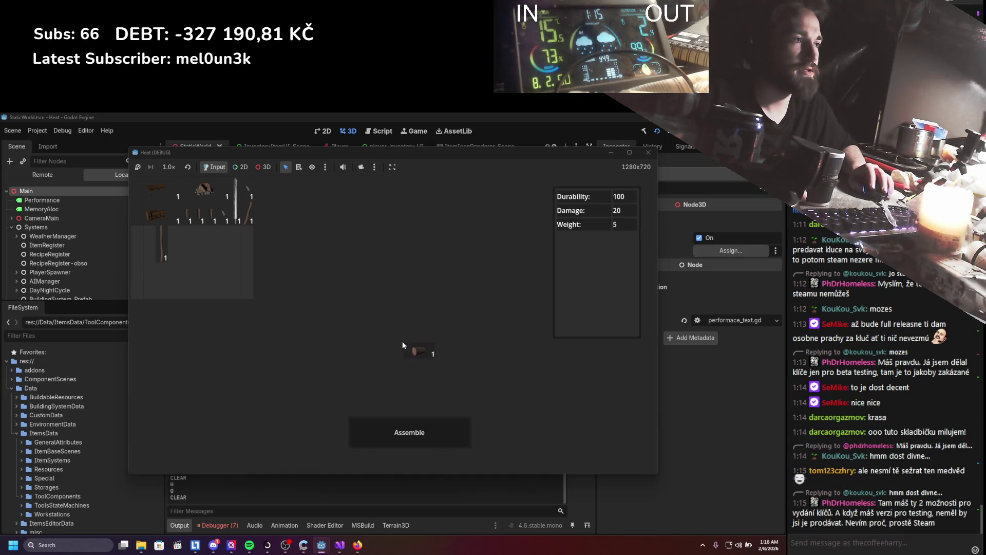
click(401, 338)
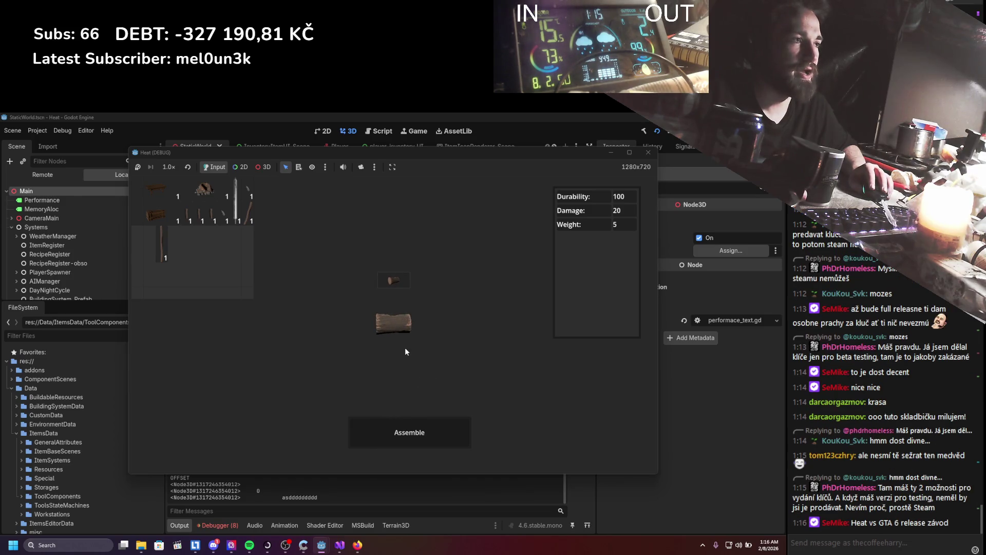
click(405, 350)
click(384, 365)
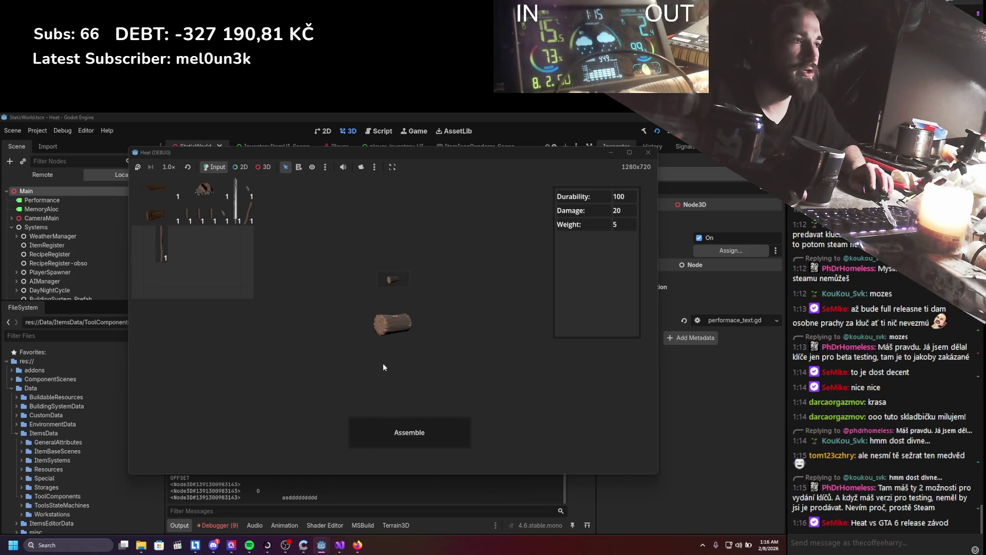
click(382, 360)
click(388, 341)
click(363, 359)
click(362, 364)
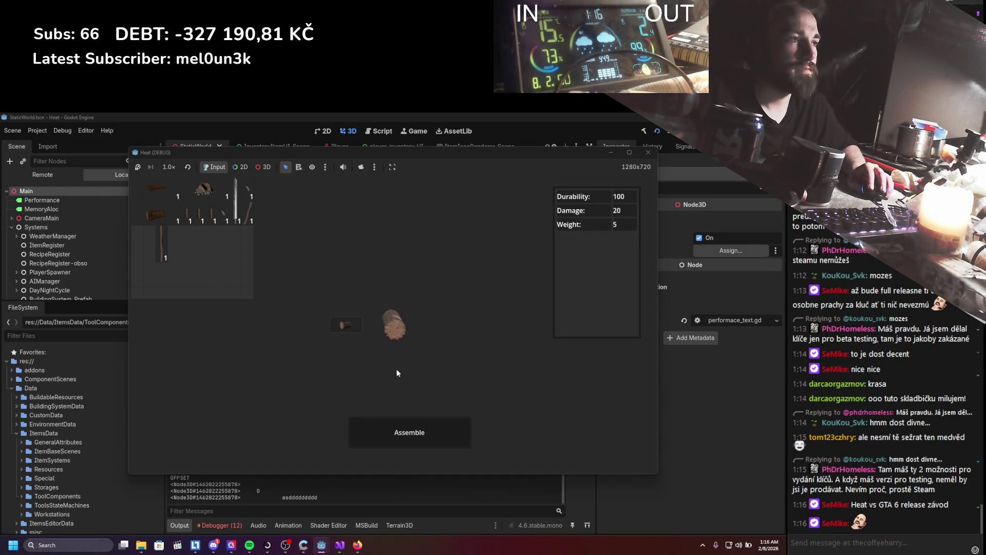
click(386, 334)
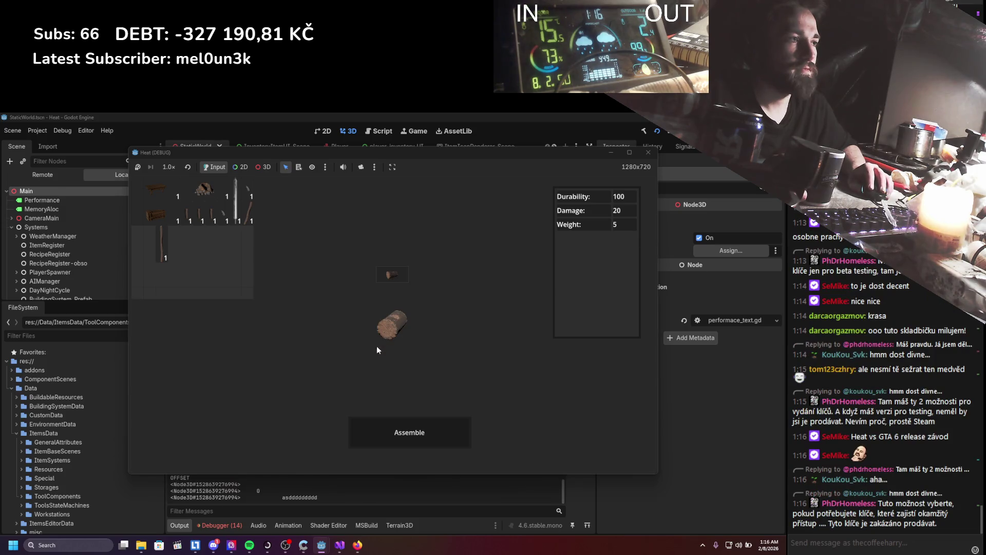
Attach the stick to form a hammer, detach and reattach the log head, then stop the game.
click(238, 227)
click(316, 347)
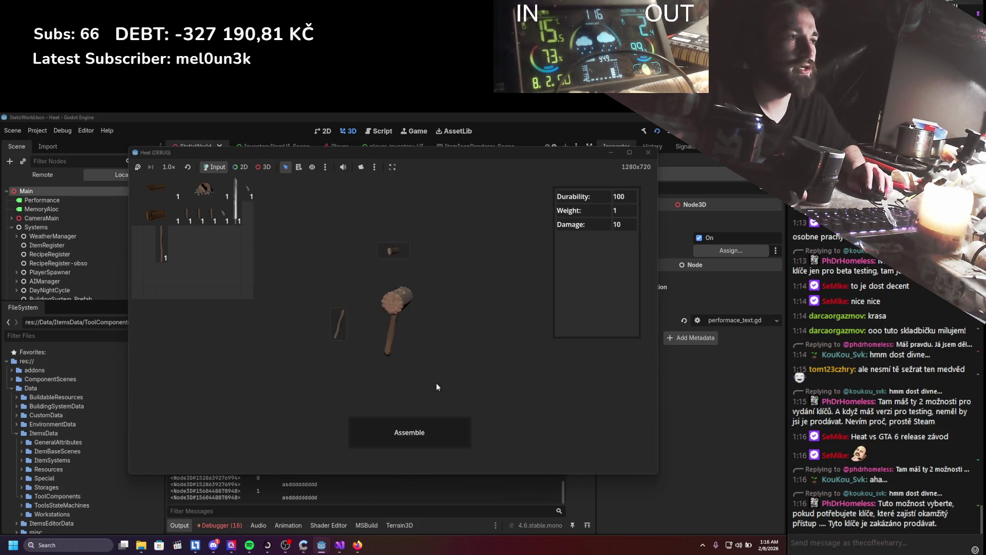
click(392, 334)
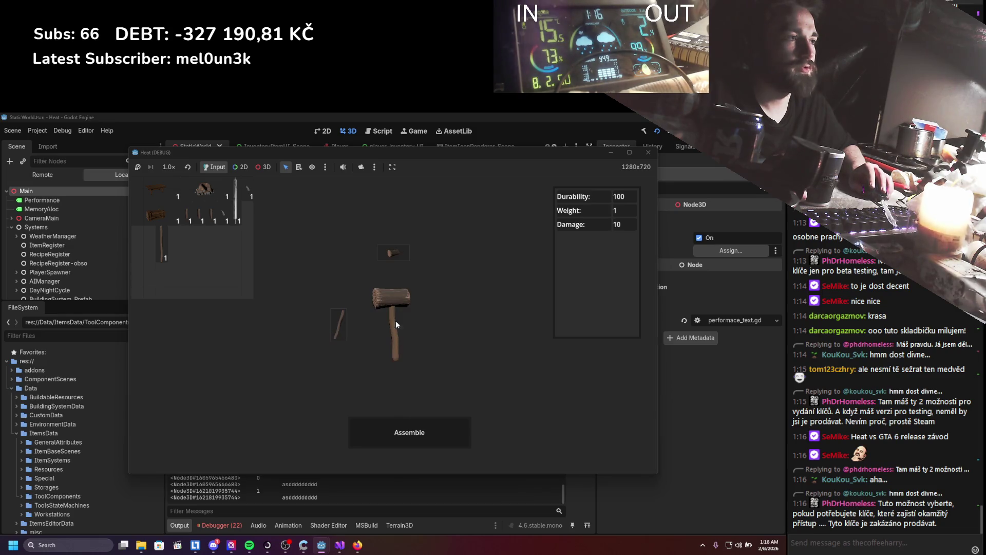
click(391, 313)
click(391, 325)
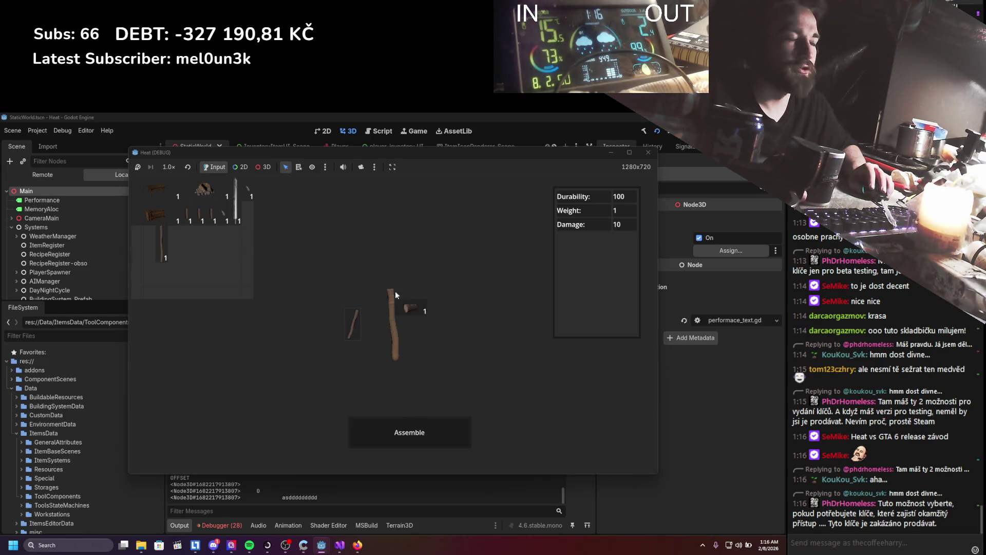
click(397, 297)
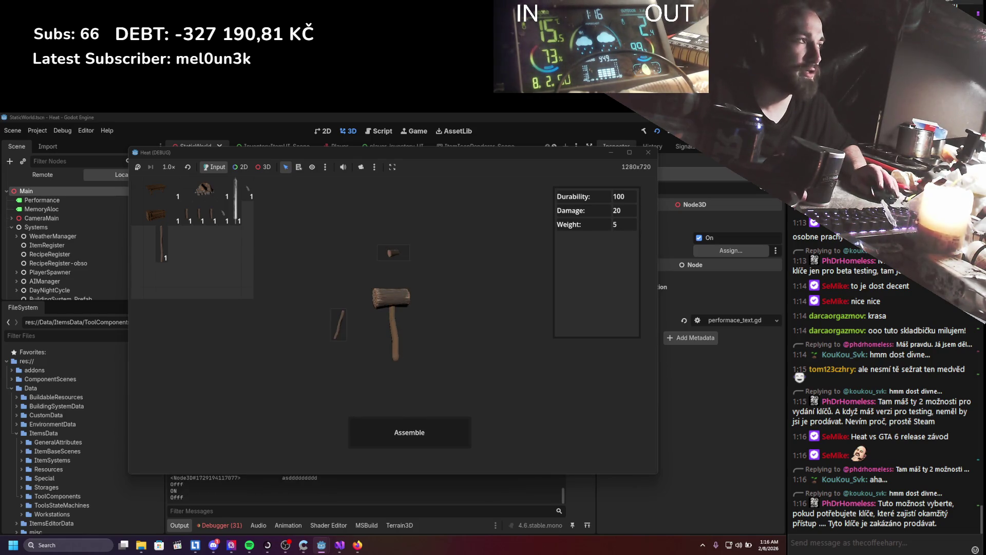
click(643, 153)
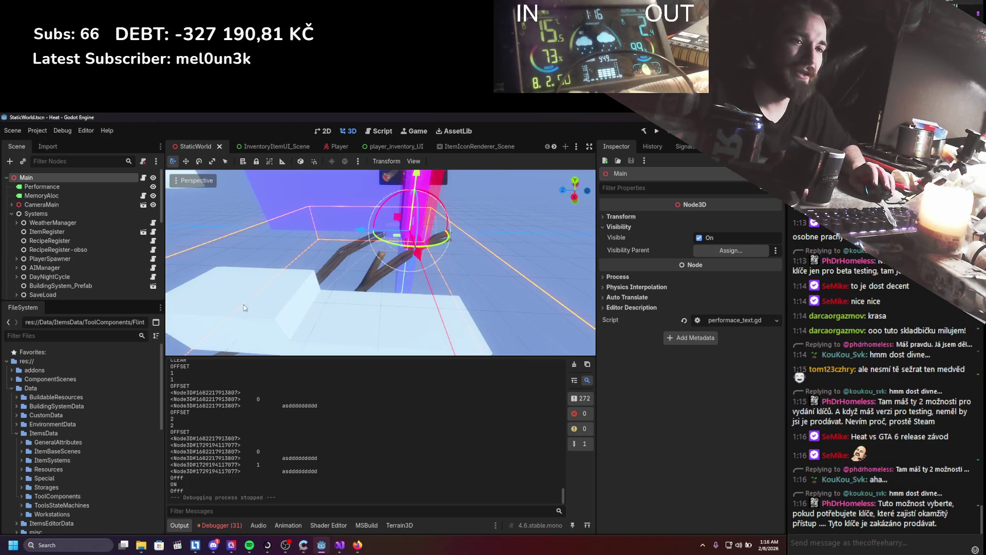
Clear the output and open the NullReferenceException's source from the Debugger Errors list.
click(572, 365)
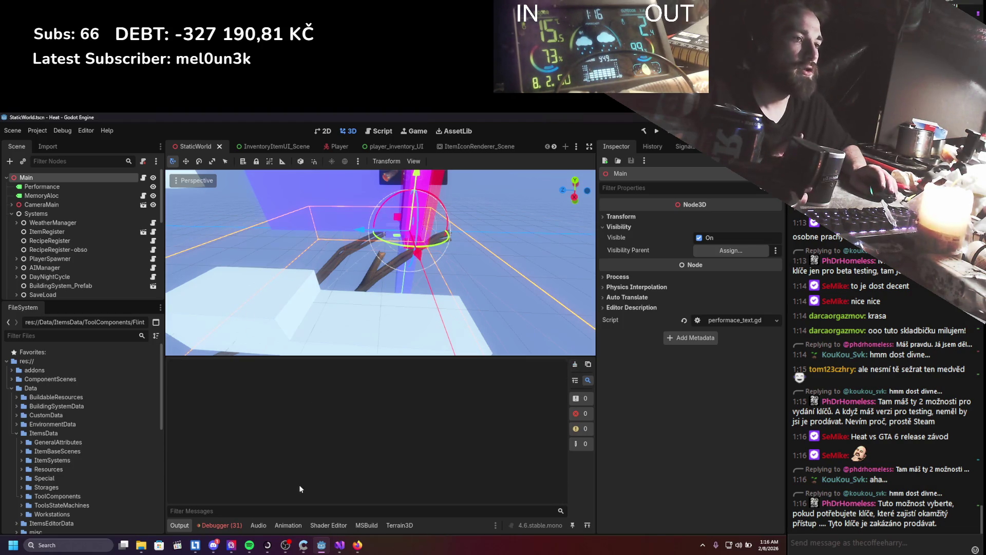
click(231, 525)
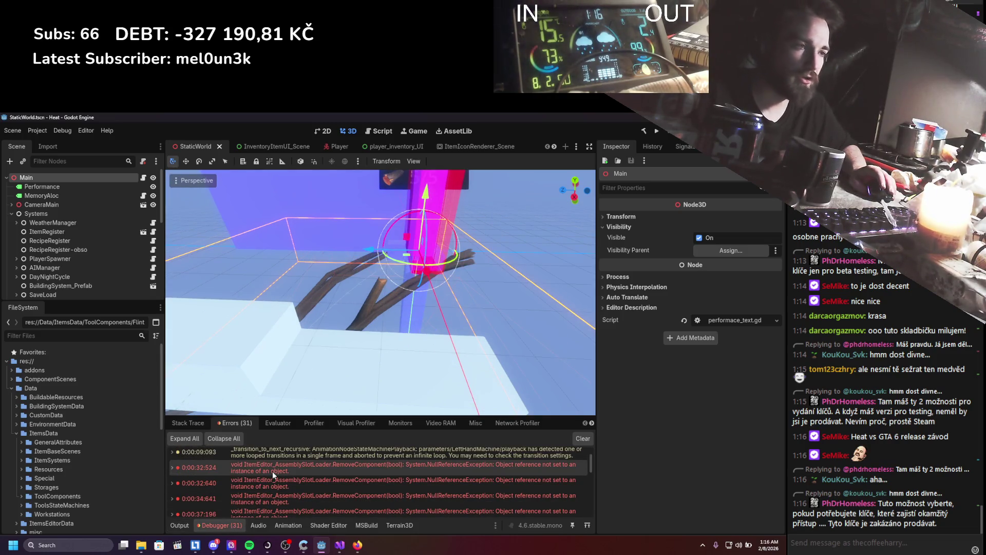
double_click(273, 470)
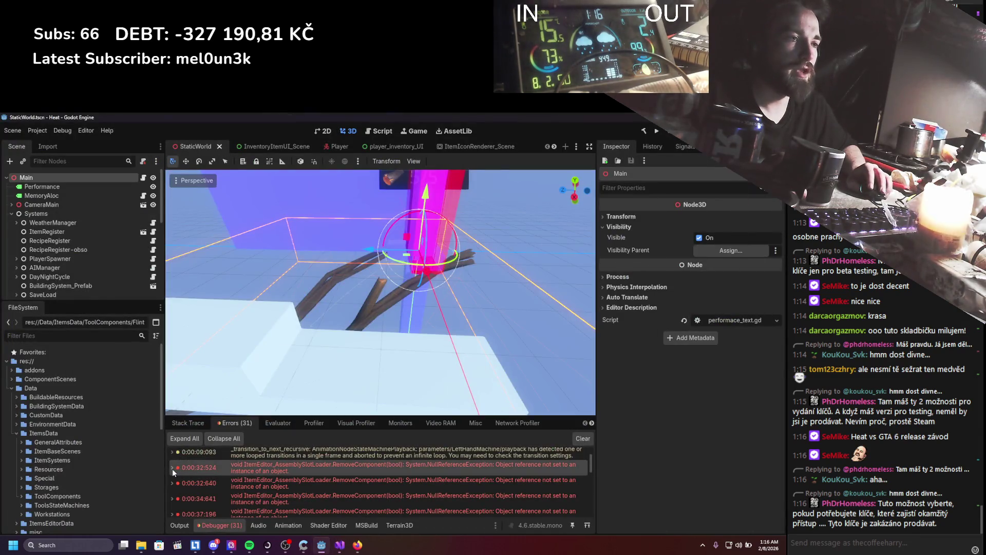
key(alt+Tab)
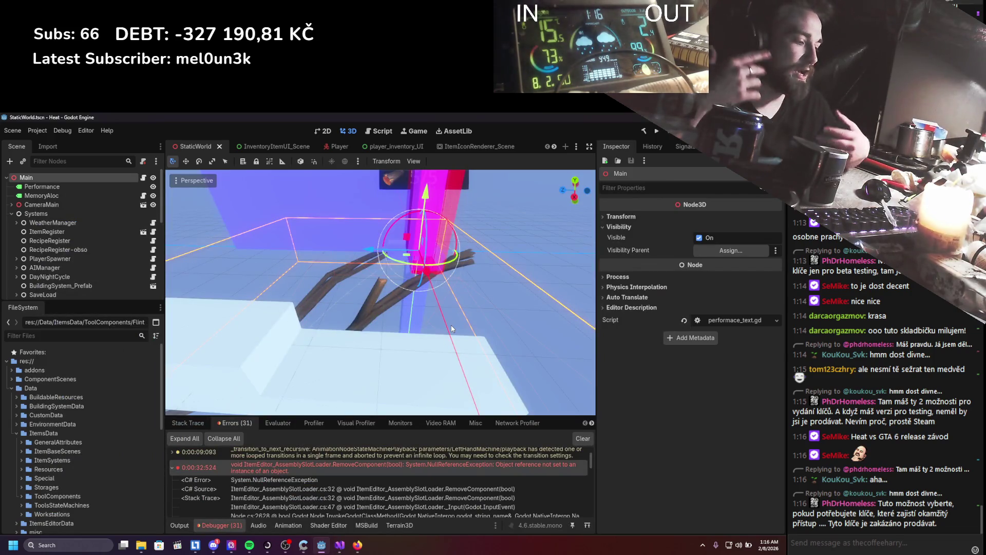
Scroll the error list and open line 32 of the slot loader in Visual Studio.
scroll(368, 391, down, 2)
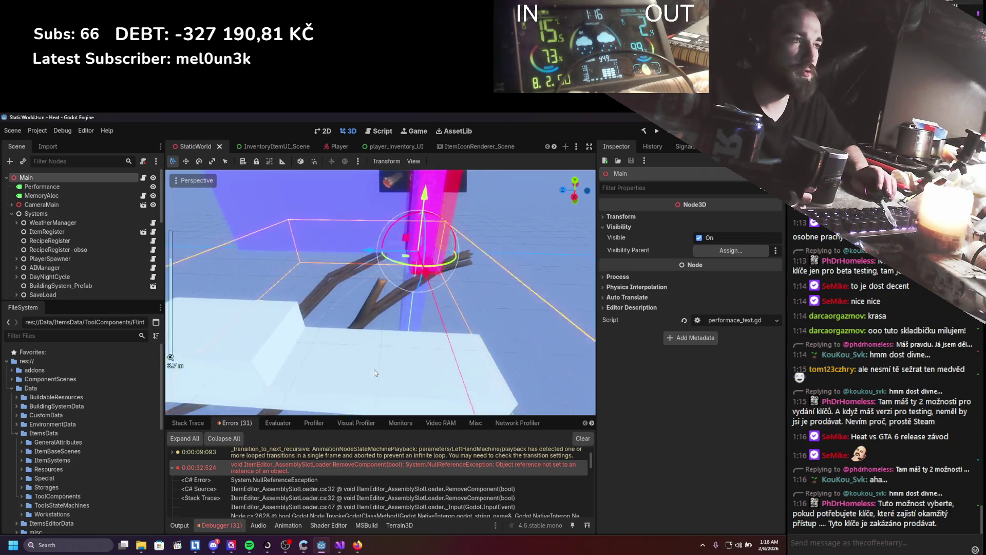
scroll(374, 369, up, 2)
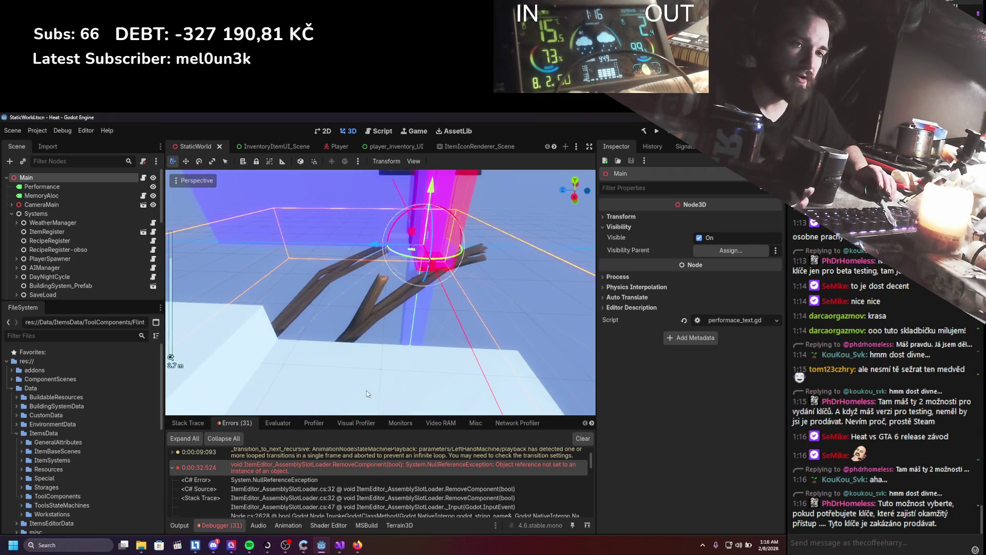
scroll(298, 476, down, 2)
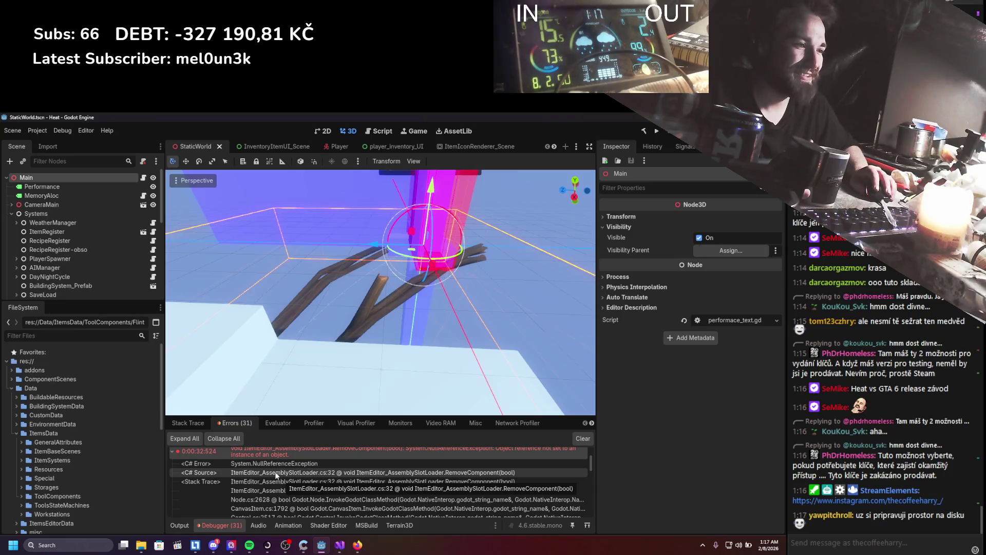
double_click(275, 472)
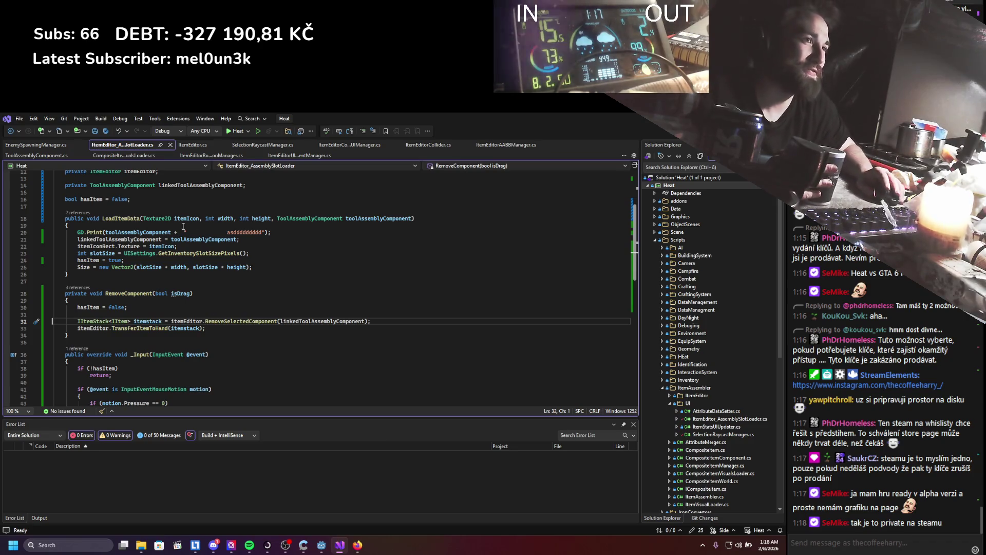
Select the GD.Print line 20 in LoadItemData, then expand an error entry in Godot's debugger.
click(270, 232)
key(shift+Home)
key(shift+Home)
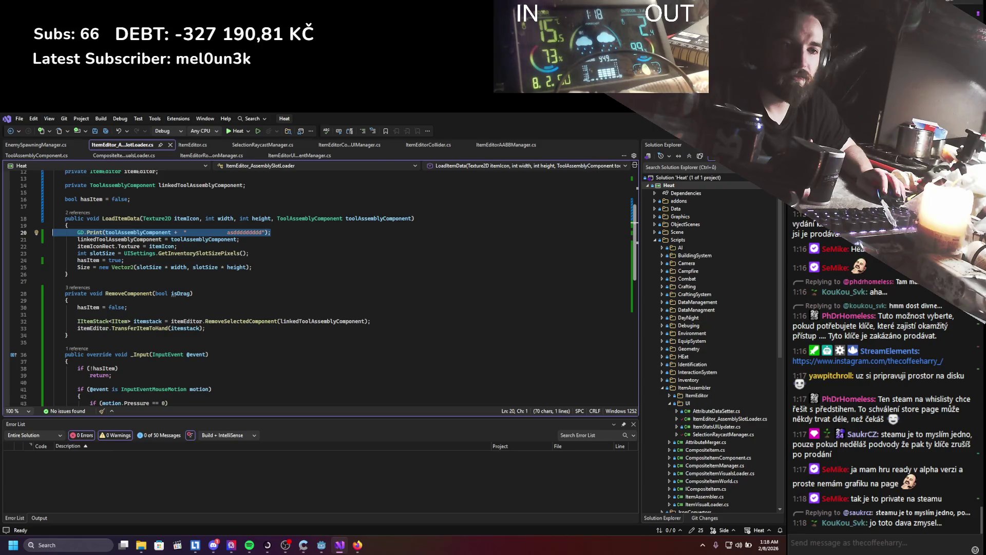
key(alt+Tab)
click(264, 487)
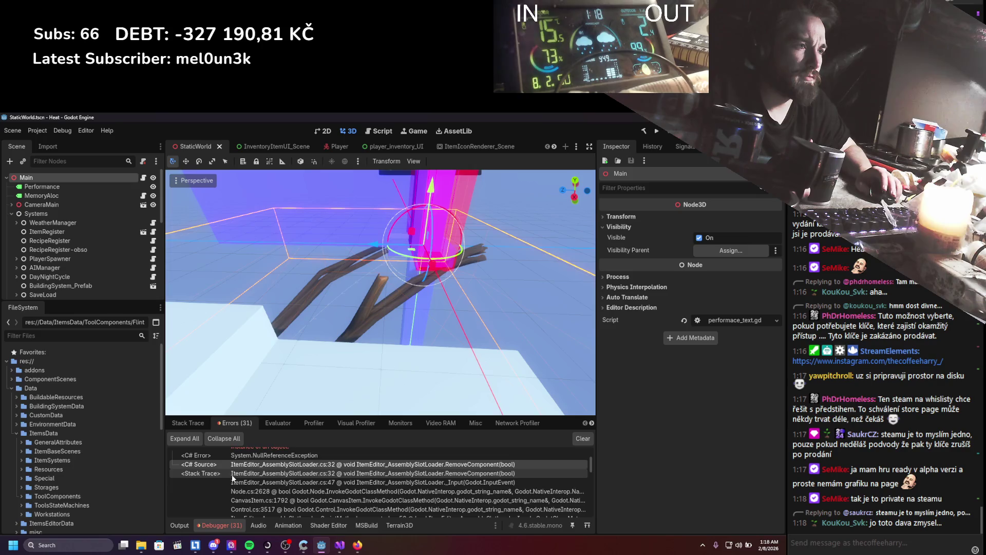
Expand the 0:00:37:196 error's details, then switch back to ItemEditor_AssemblySlotLoader.cs in Visual Studio.
scroll(233, 473, down, 5)
click(236, 483)
scroll(236, 478, down, 2)
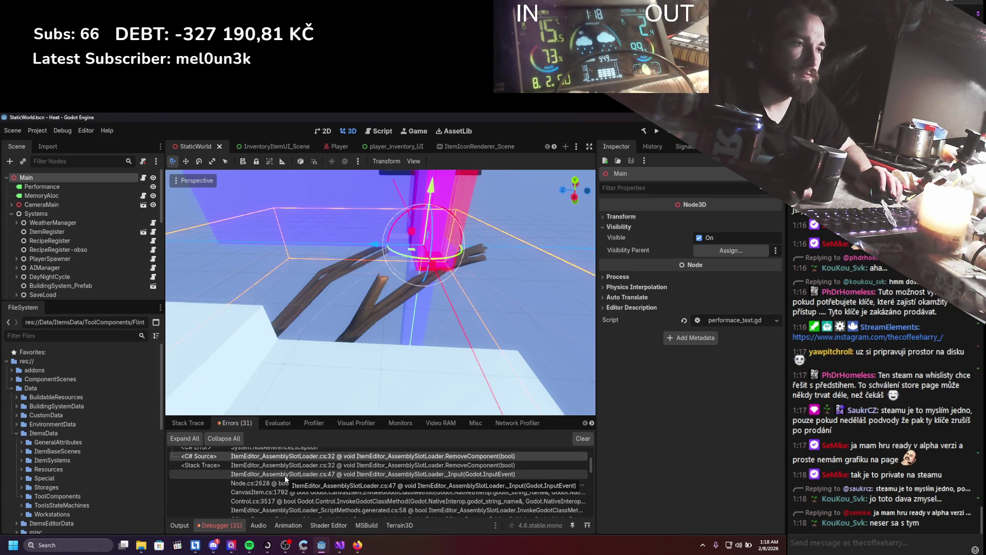
click(339, 545)
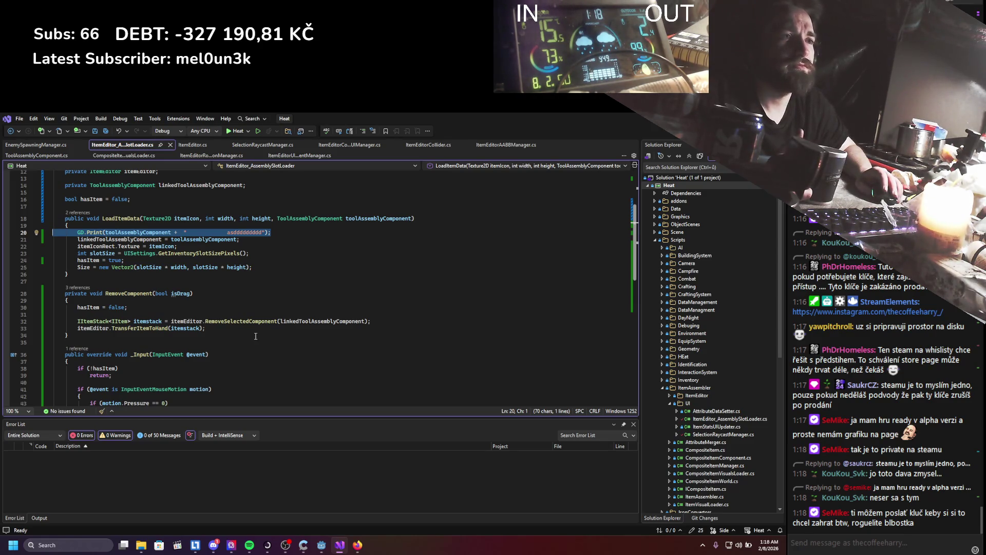
click(139, 293)
scroll(233, 343, down, 5)
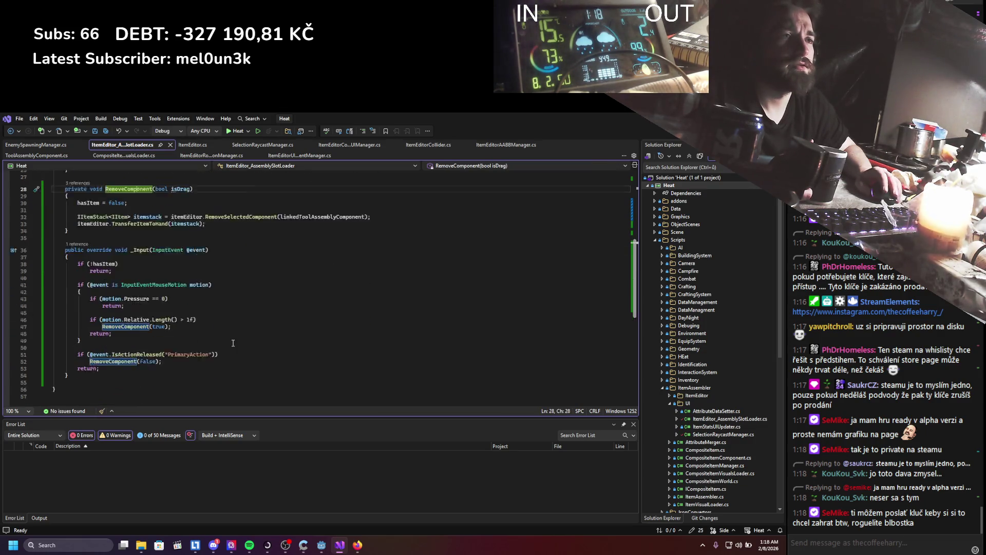
scroll(234, 342, up, 5)
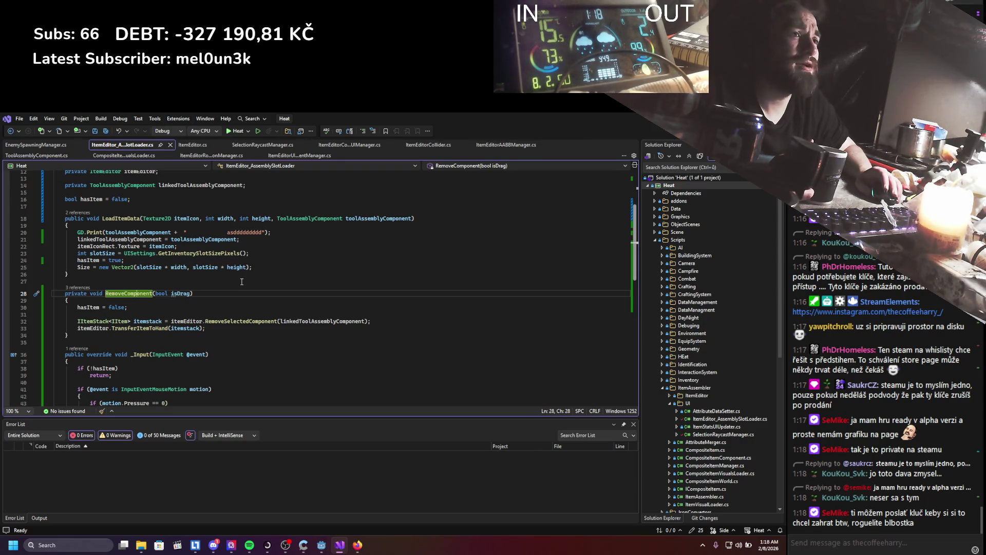
click(221, 260)
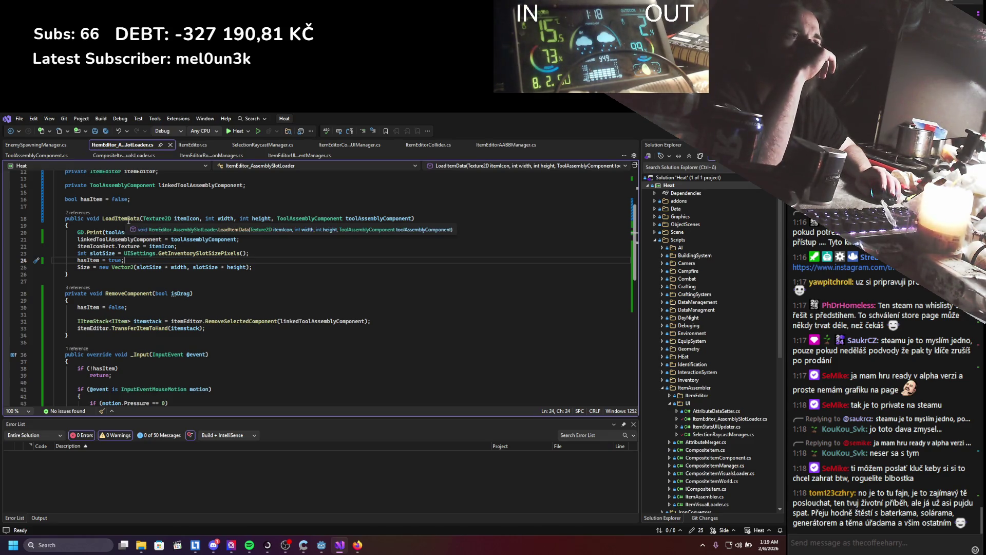
right_click(129, 220)
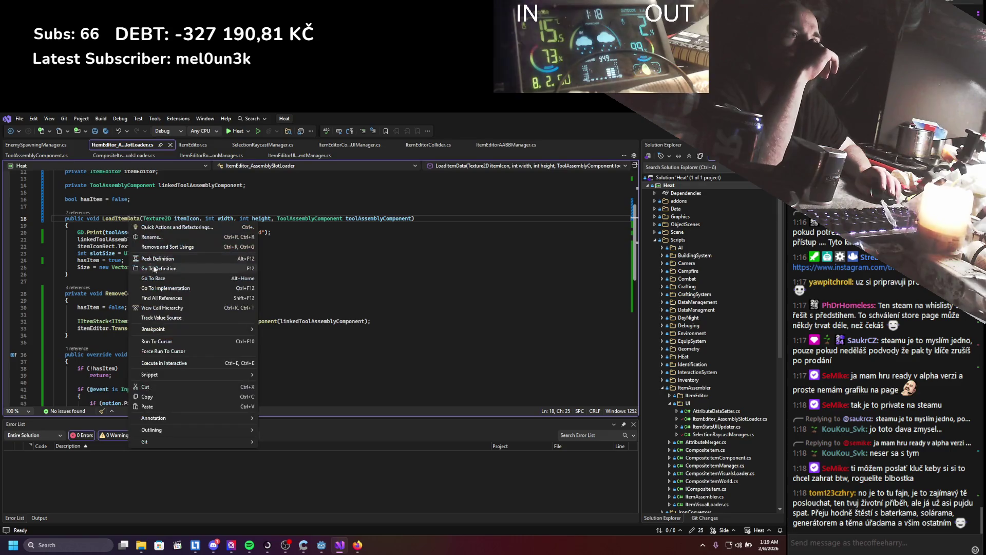
Find all references to LoadItemData and jump to its call in ItemEditorComponentsUIManager.cs.
click(162, 298)
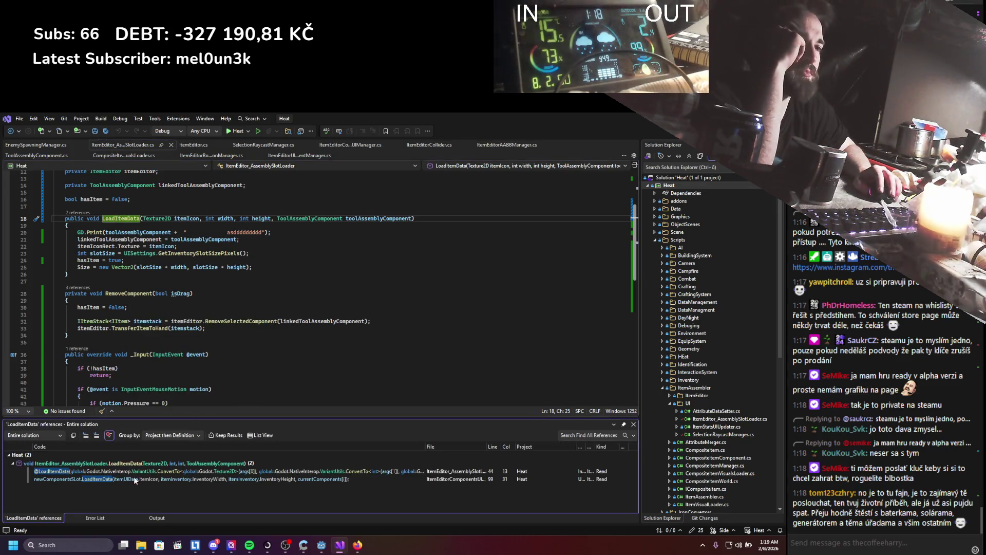
double_click(130, 479)
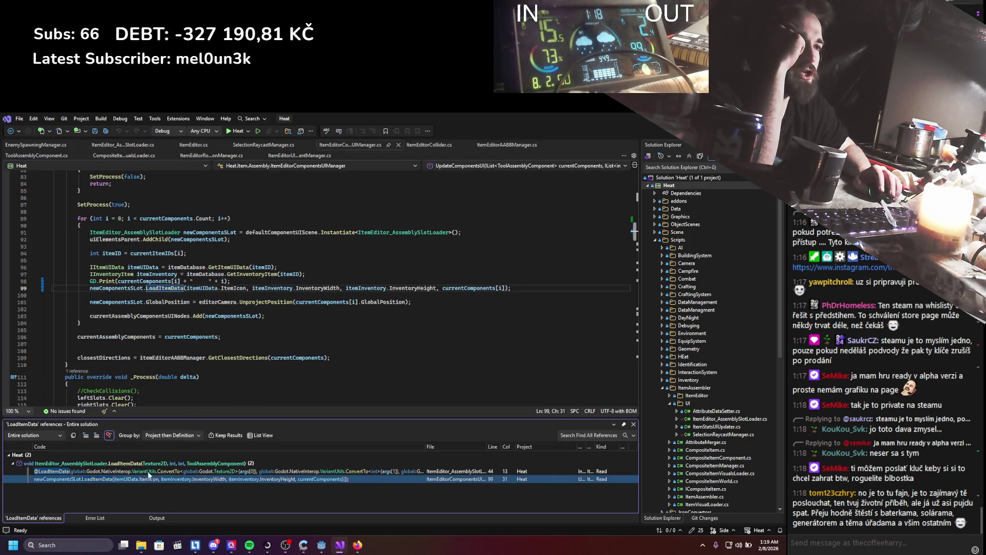
click(633, 424)
scroll(358, 369, up, 5)
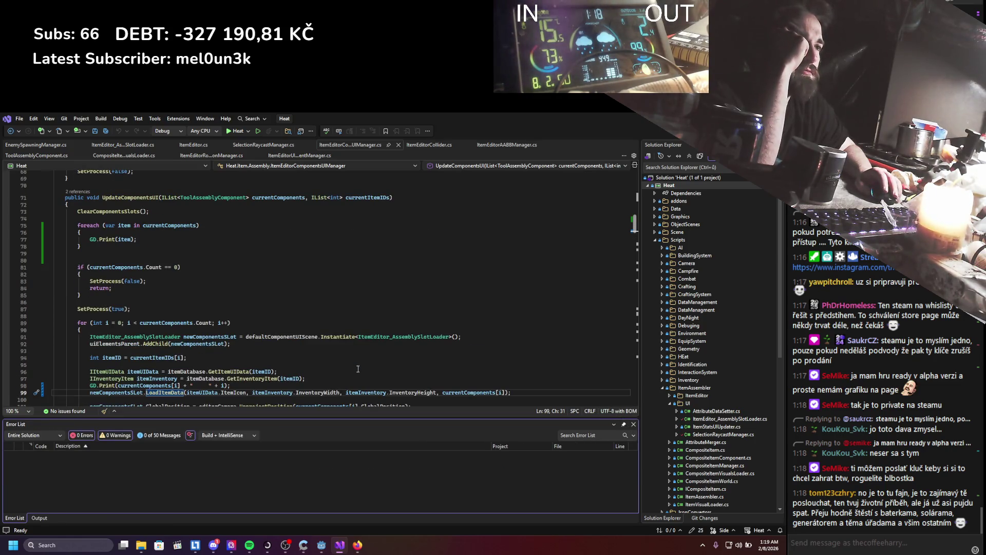
scroll(358, 369, down, 1)
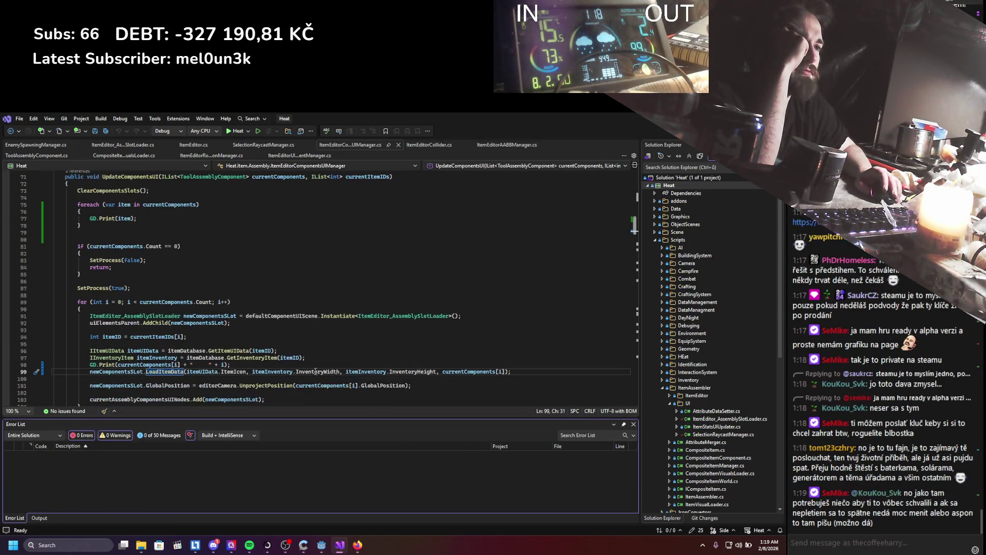
Highlight the uses of newComponentsSlot and currentAssemblyComponentsUINodes in ItemEditorComponentsUIManager.cs.
click(136, 373)
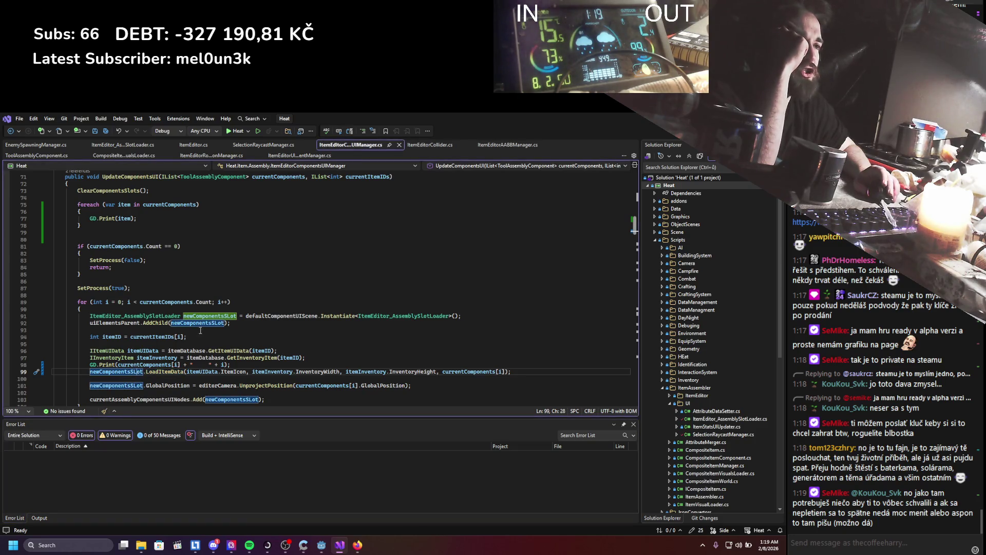
scroll(209, 282, down, 4)
click(158, 312)
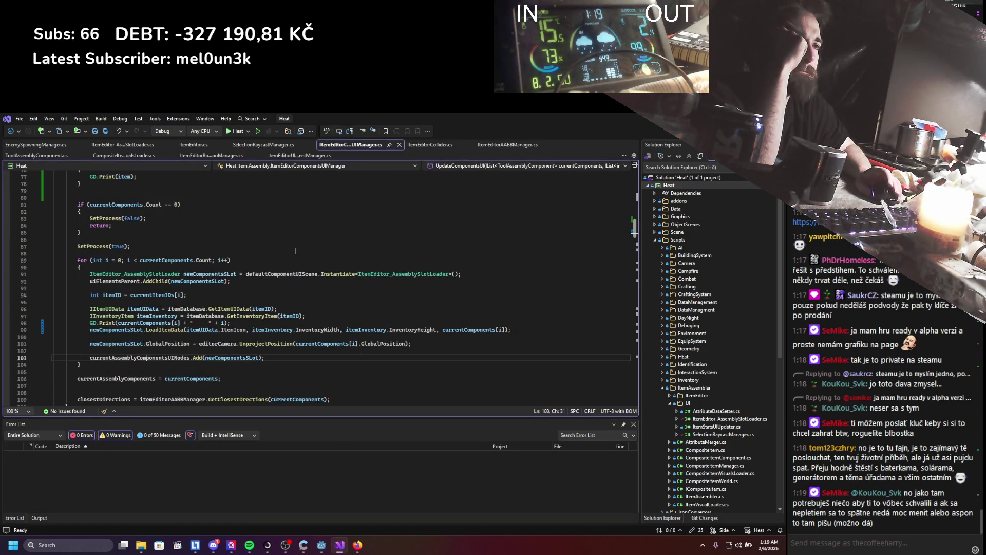
scroll(295, 251, up, 7)
scroll(296, 251, up, 4)
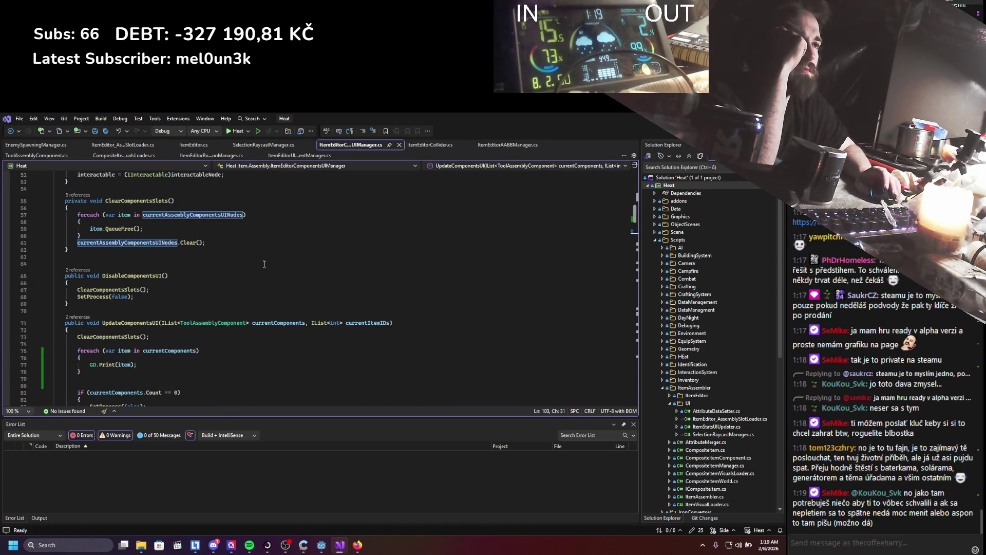
scroll(187, 253, down, 4)
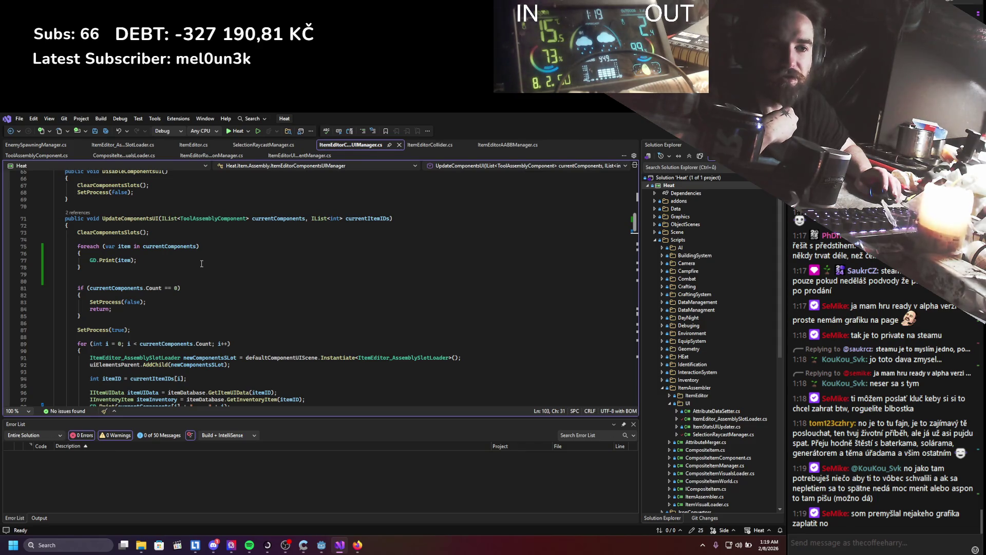
Read through the rest of the script, then bring up SelectionRaycastManager.cs.
scroll(300, 250, down, 5)
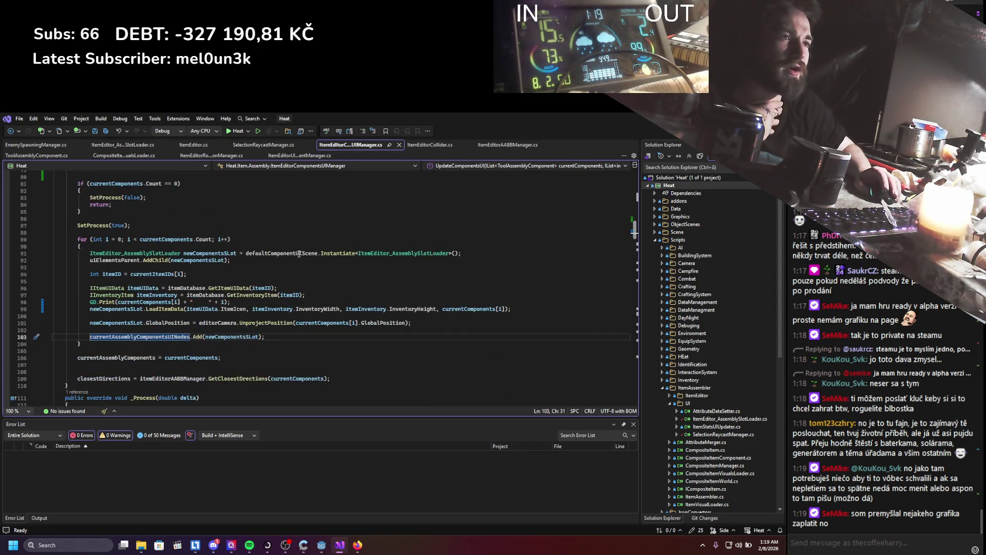
scroll(301, 250, down, 5)
scroll(302, 251, down, 5)
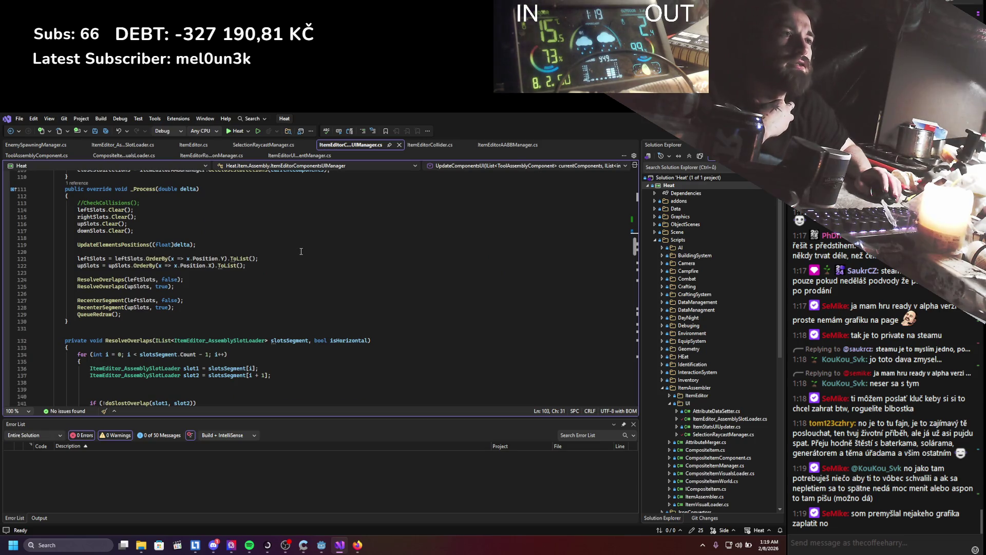
scroll(301, 251, down, 1)
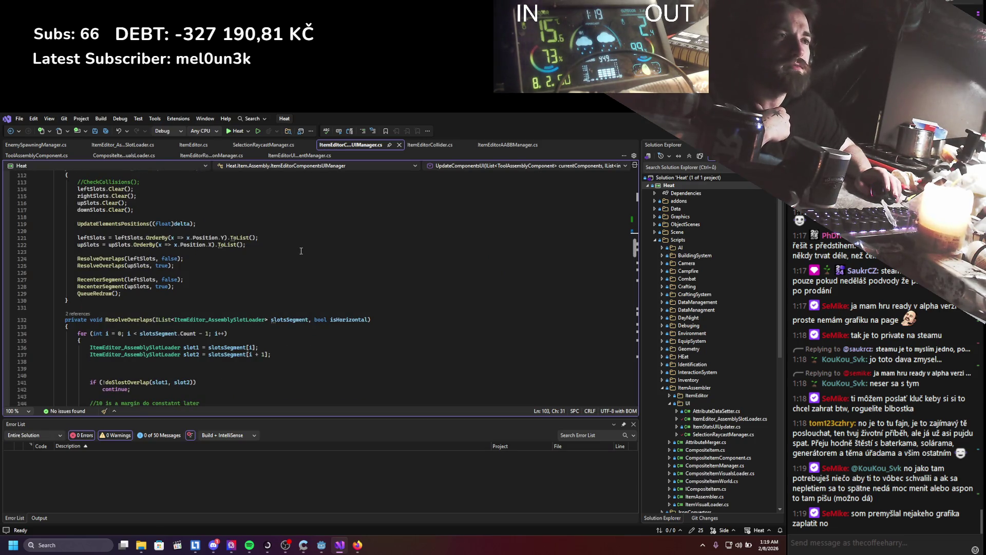
scroll(303, 246, up, 13)
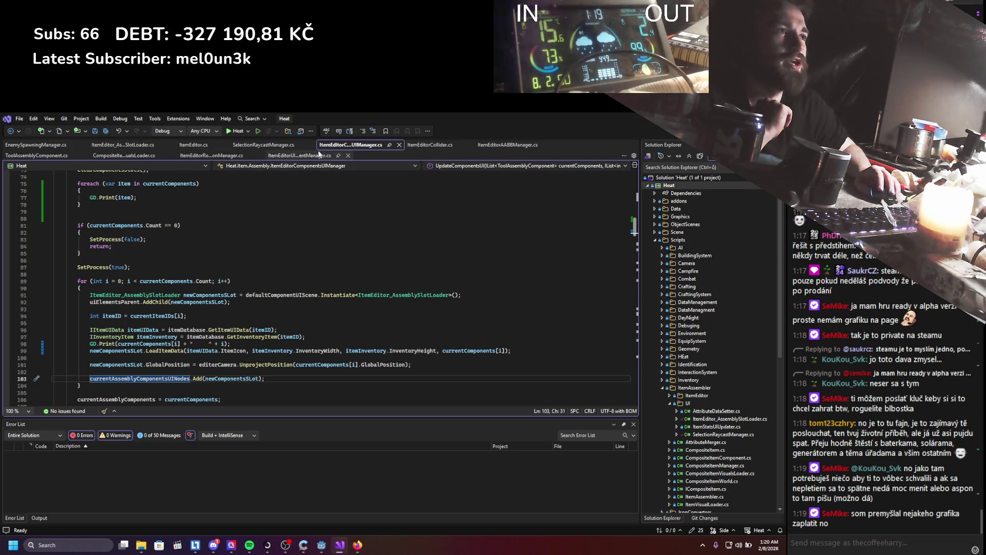
click(263, 145)
scroll(255, 285, up, 4)
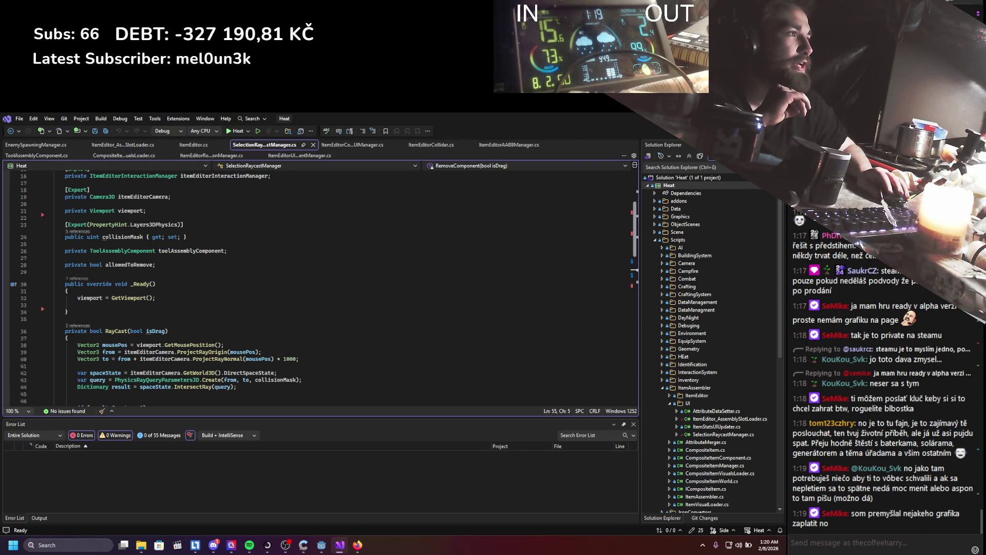
Back in Godot, open the ItemsEditor scene and scroll its Scene dock to the Components node.
key(alt+Tab)
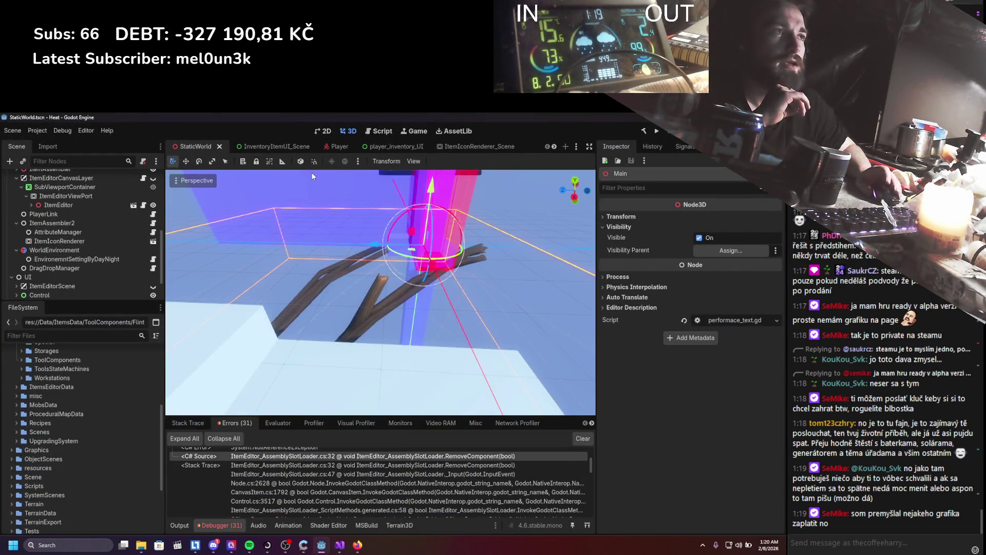
click(506, 147)
scroll(73, 262, down, 3)
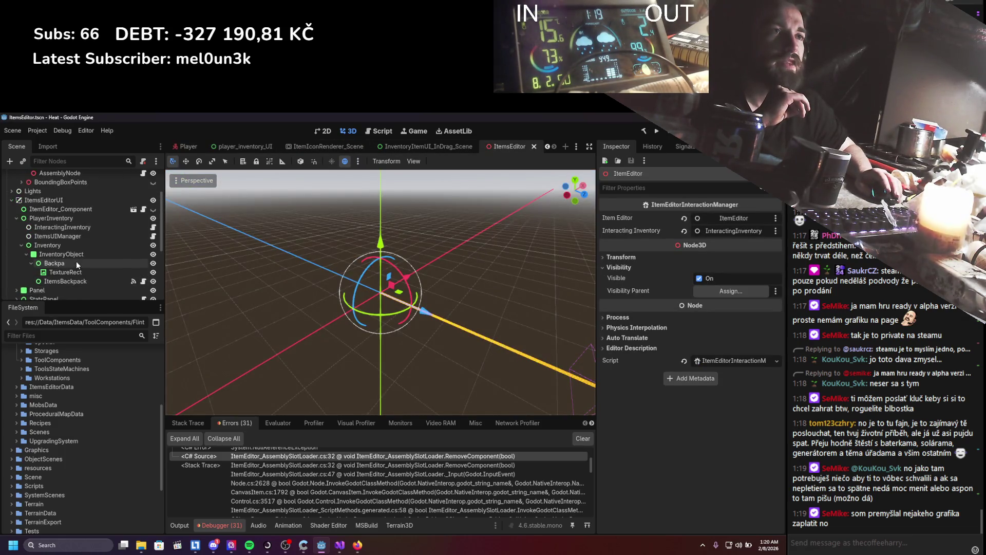
scroll(76, 262, down, 6)
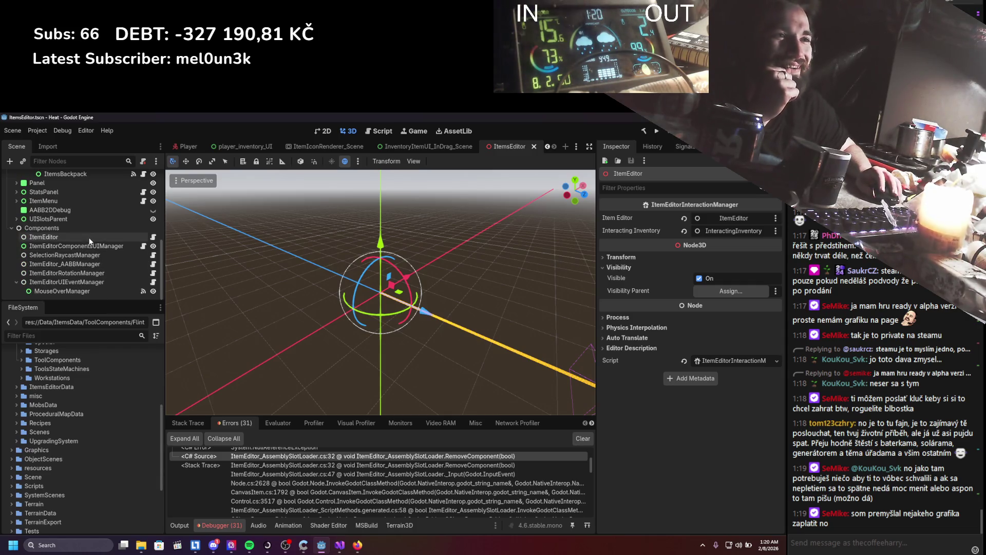